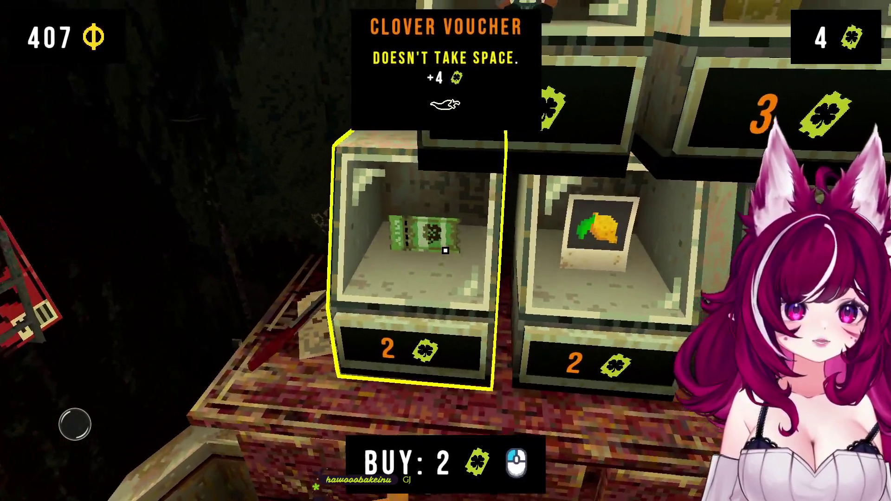
Buy the Clover Voucher for 2 clover tickets, bringing the ticket count to 6.
{"action": "left_click", "coordinate": [445, 250]}
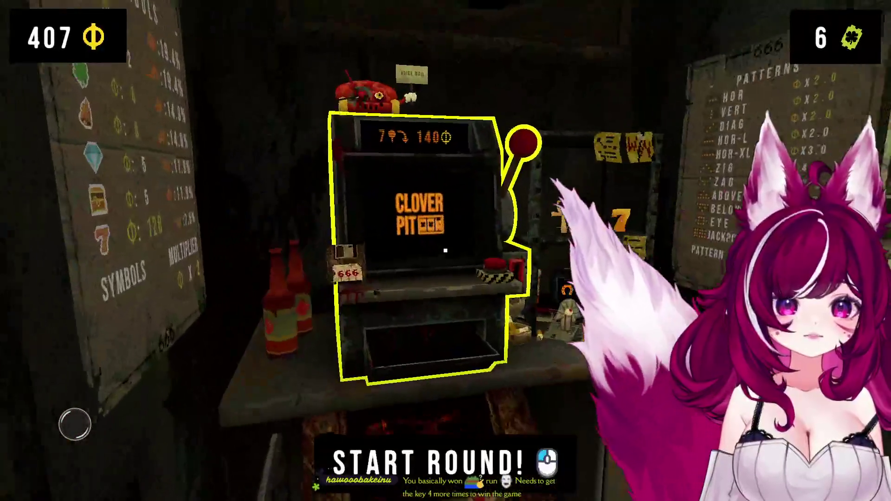
Start a new round at the slot machine with 7 spins for 140 coins.
{"action": "left_click", "coordinate": [445, 251]}
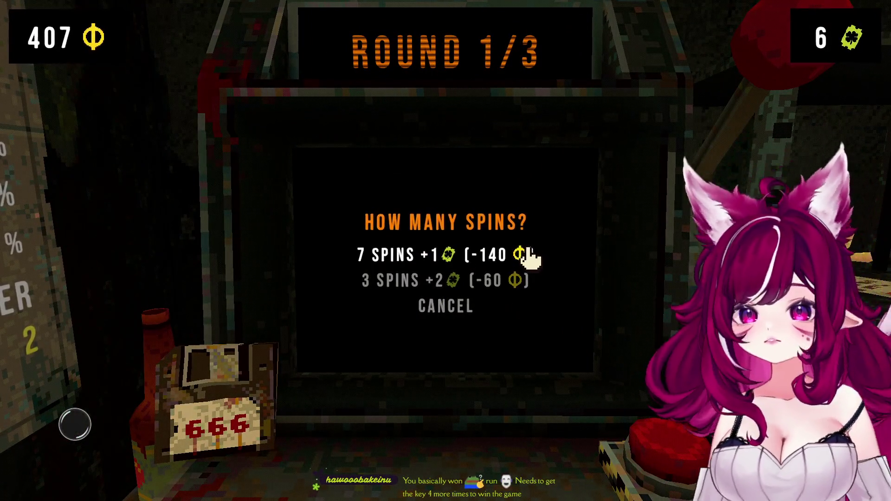
{"action": "left_click", "coordinate": [528, 255]}
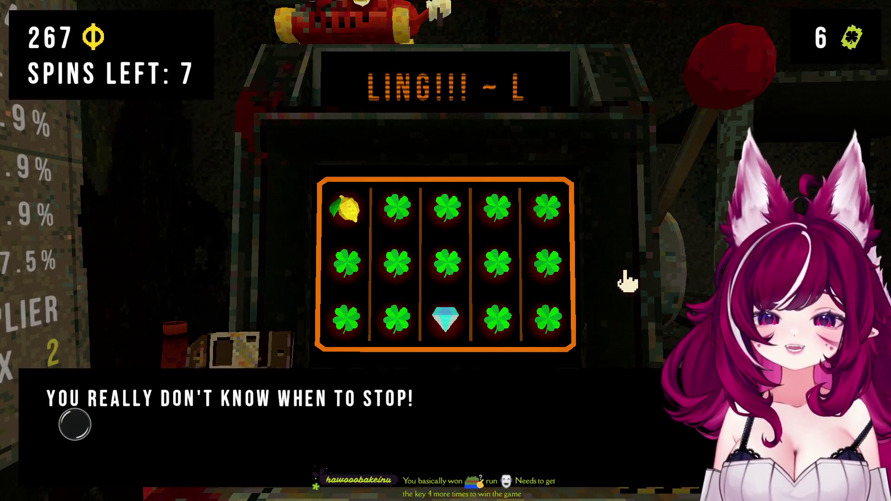
{"action": "left_click", "coordinate": [264, 425]}
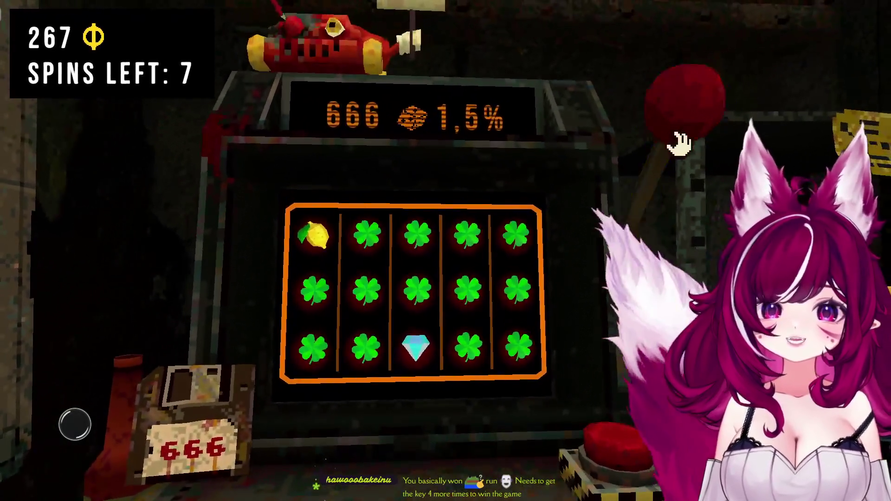
Pull the lever repeatedly until two spins remain, reaching 525 coins.
{"action": "left_click", "coordinate": [677, 143]}
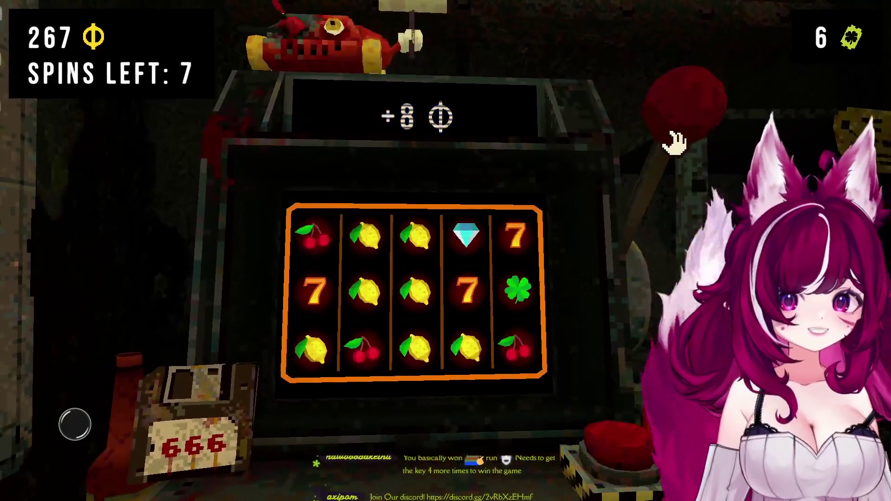
{"action": "left_click", "coordinate": [674, 124]}
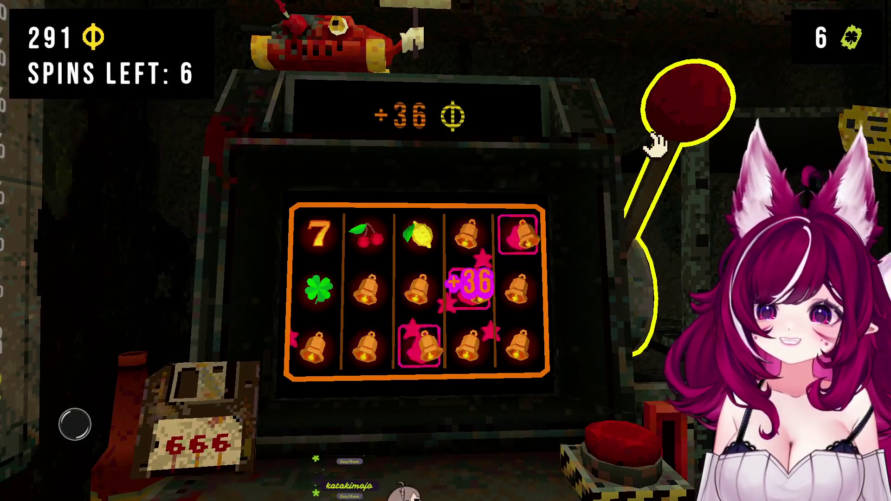
{"action": "left_click", "coordinate": [676, 115]}
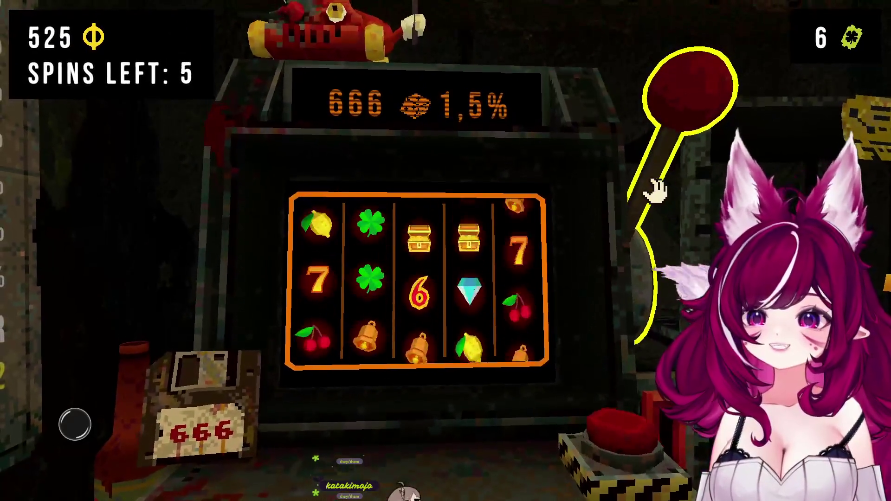
{"action": "left_click", "coordinate": [650, 188]}
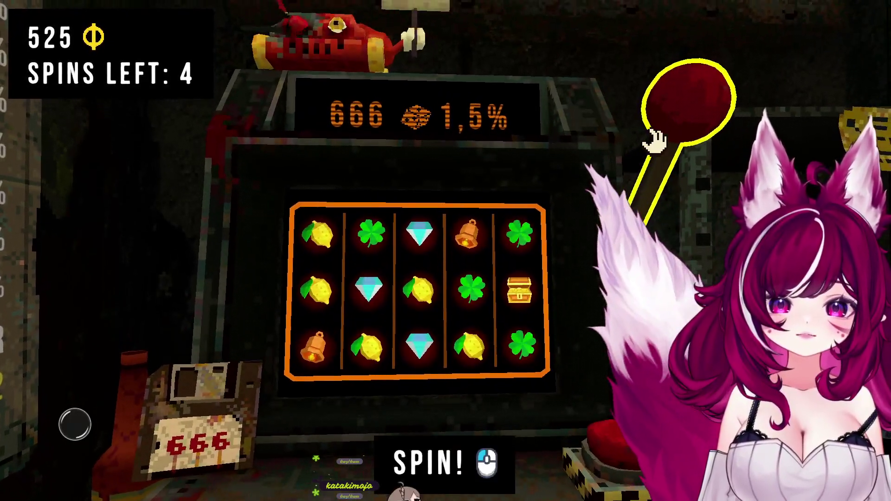
{"action": "left_click", "coordinate": [651, 139]}
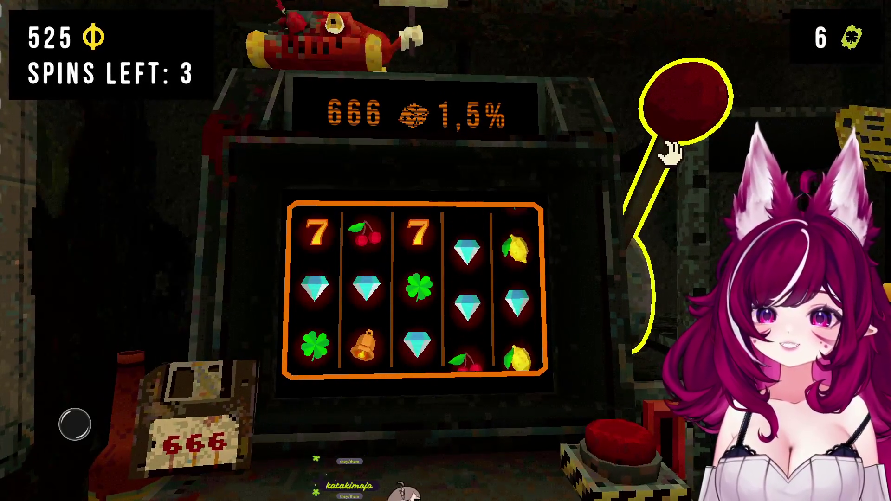
{"action": "left_click", "coordinate": [684, 134]}
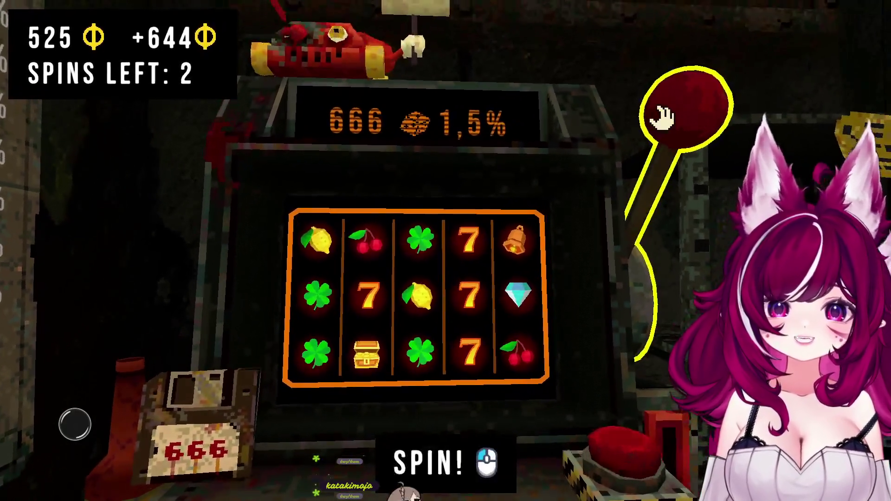
{"action": "left_click", "coordinate": [658, 120]}
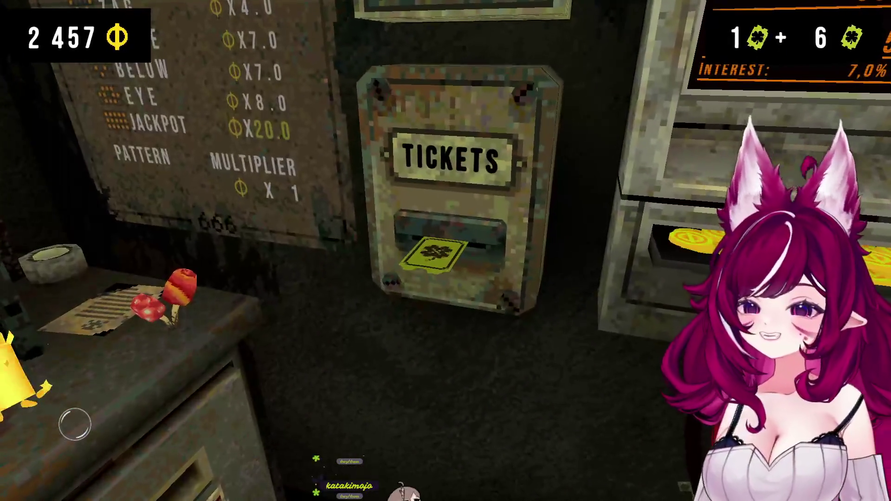
Collect the clover ticket and ATM interest, then deposit coins until 15,692 is deposited.
{"action": "left_click", "coordinate": [445, 251]}
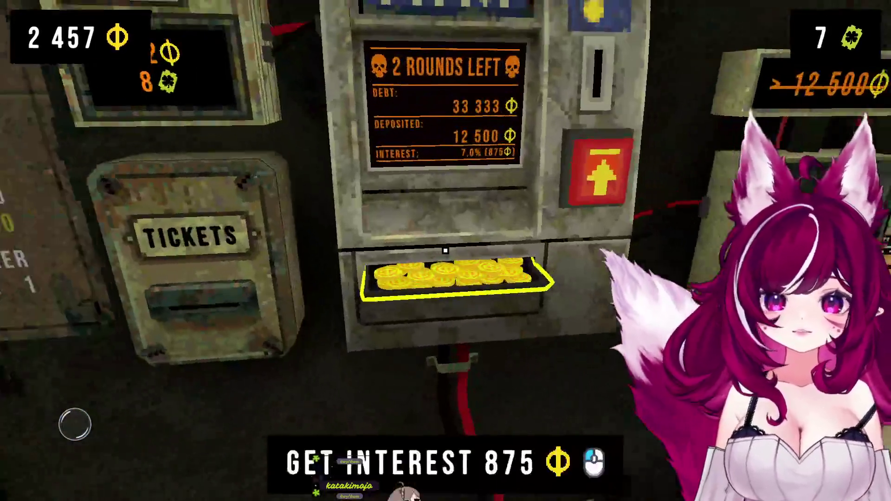
{"action": "left_click", "coordinate": [445, 250]}
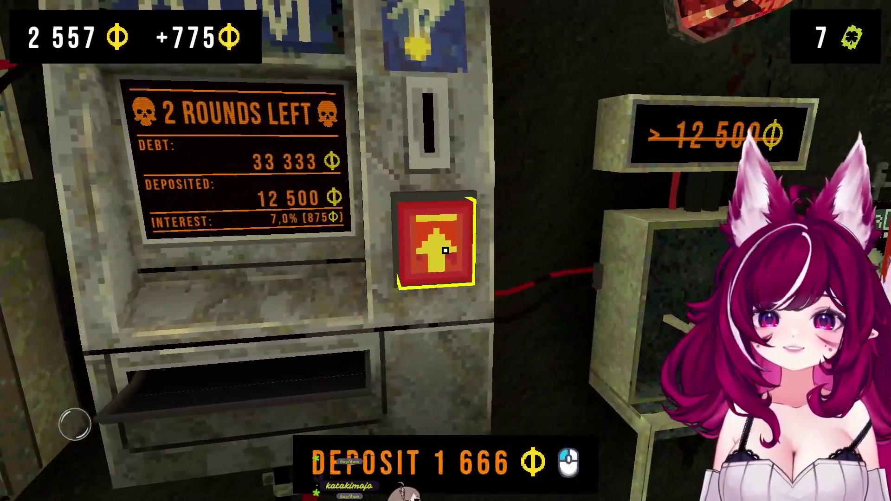
{"action": "left_click", "coordinate": [445, 251]}
{"action": "left_click", "coordinate": [445, 251]}
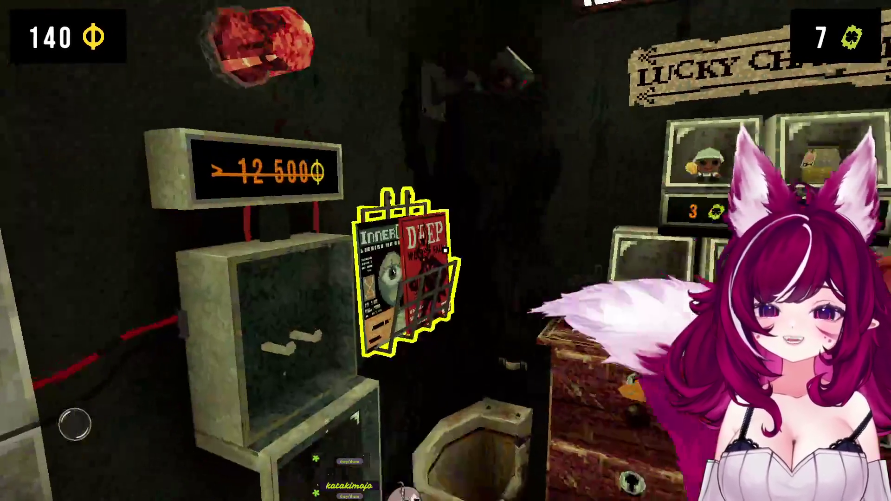
Start round 2 at the slot machine with 7 spins for 140 coins.
{"action": "mouse_move", "coordinate": [445, 250]}
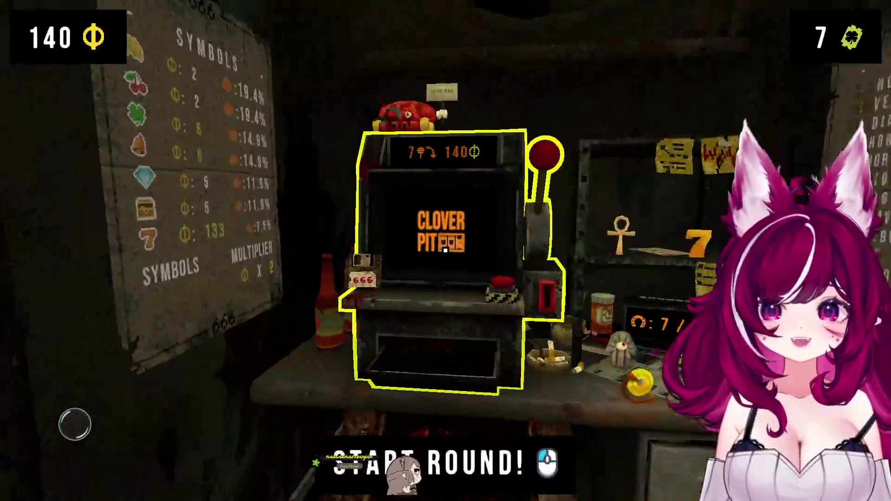
{"action": "left_click", "coordinate": [444, 251]}
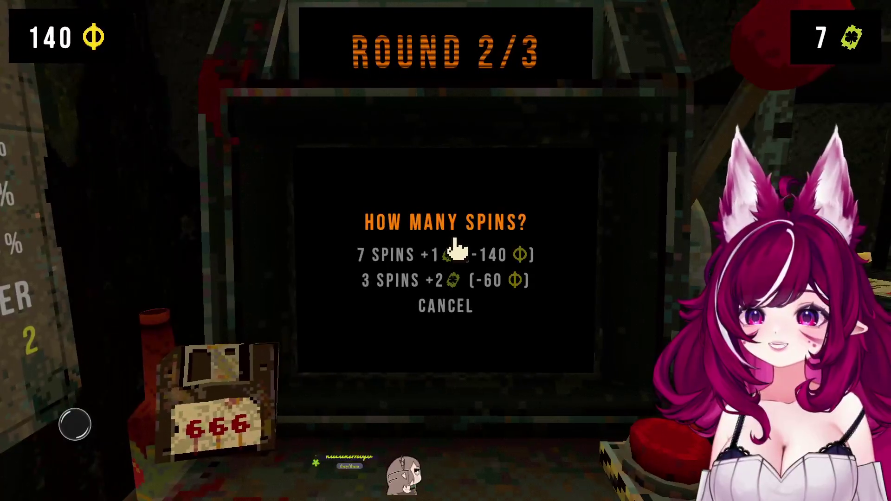
{"action": "left_click", "coordinate": [466, 258]}
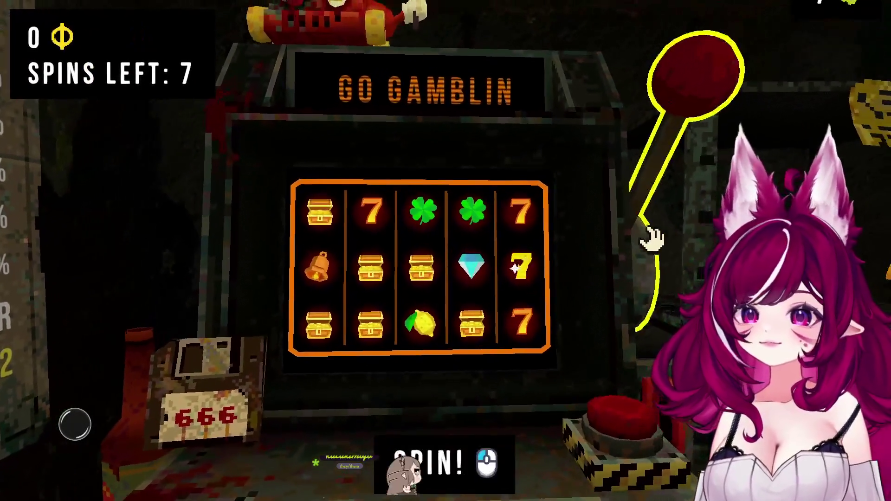
Play through round 2's spins, building coins up to 1,124.
{"action": "left_click", "coordinate": [650, 235]}
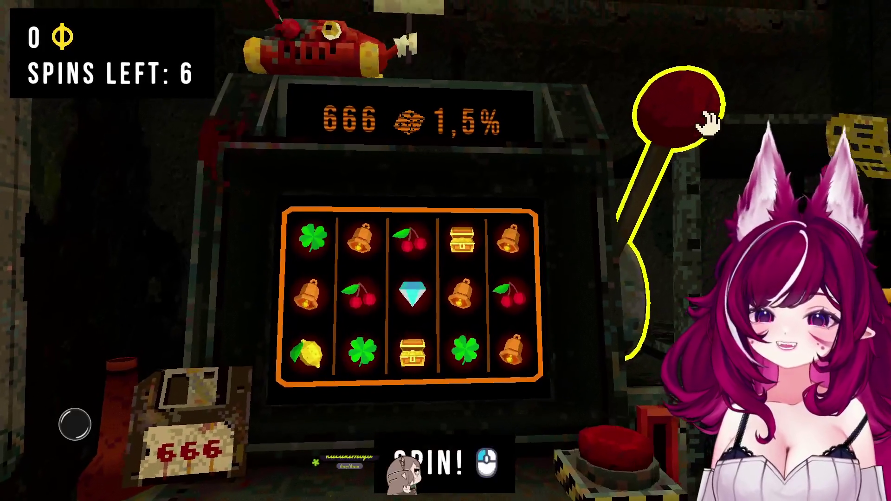
{"action": "left_click", "coordinate": [686, 125]}
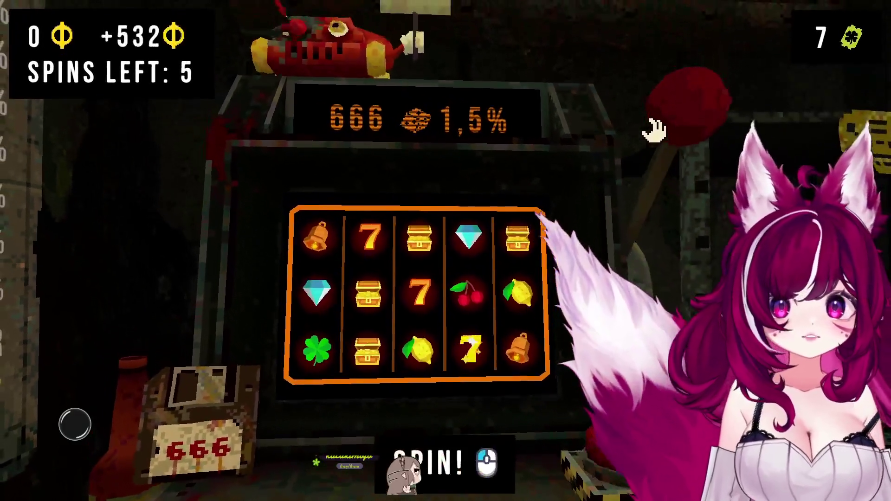
{"action": "left_click", "coordinate": [654, 131]}
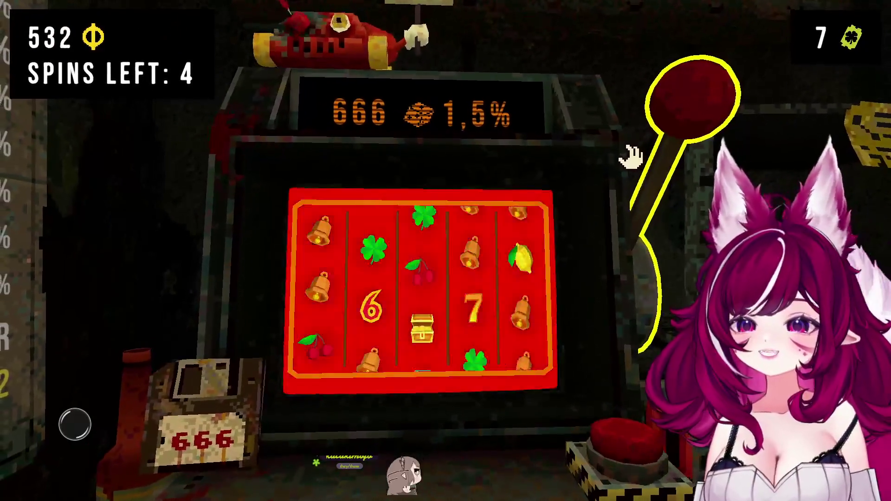
{"action": "left_click", "coordinate": [647, 145]}
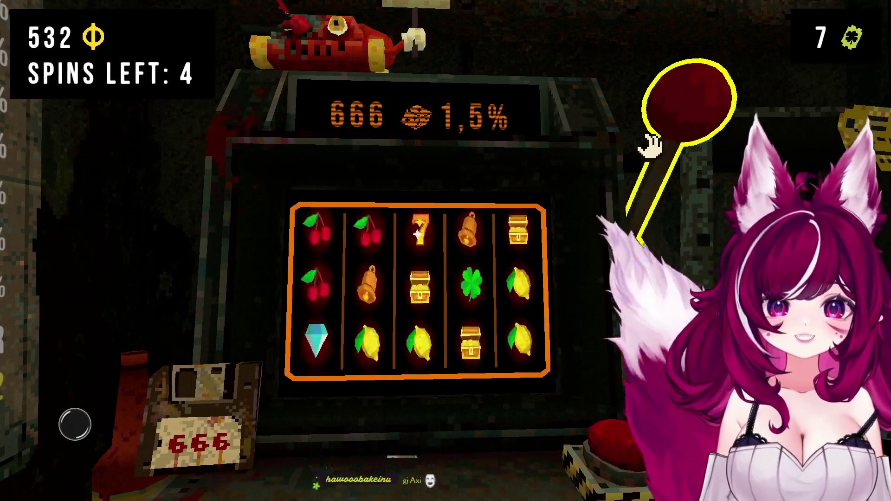
{"action": "left_click", "coordinate": [650, 146]}
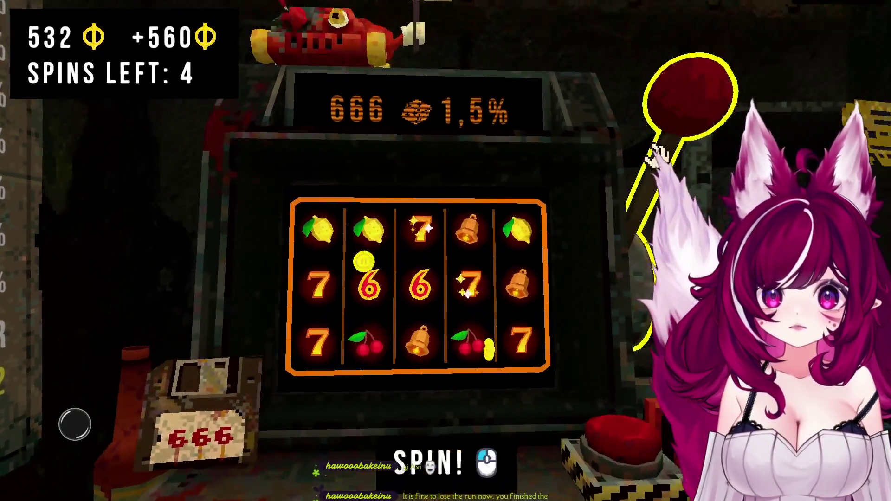
{"action": "left_click", "coordinate": [665, 140]}
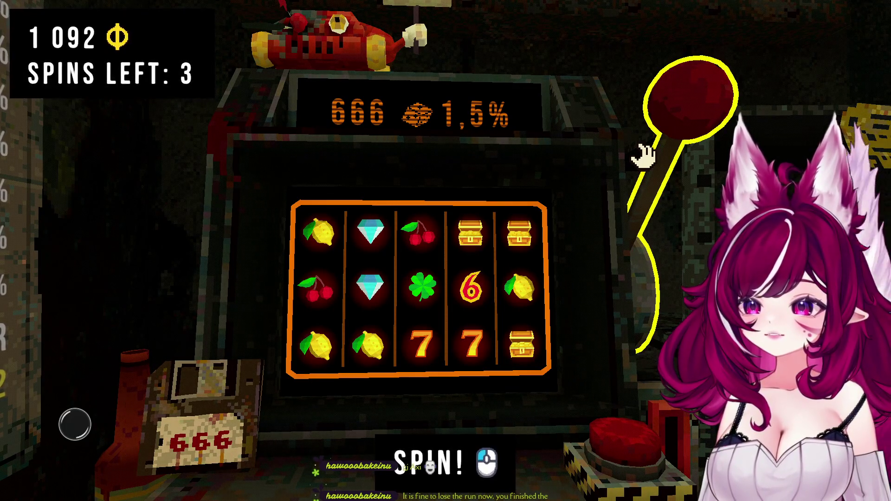
{"action": "left_click", "coordinate": [642, 156]}
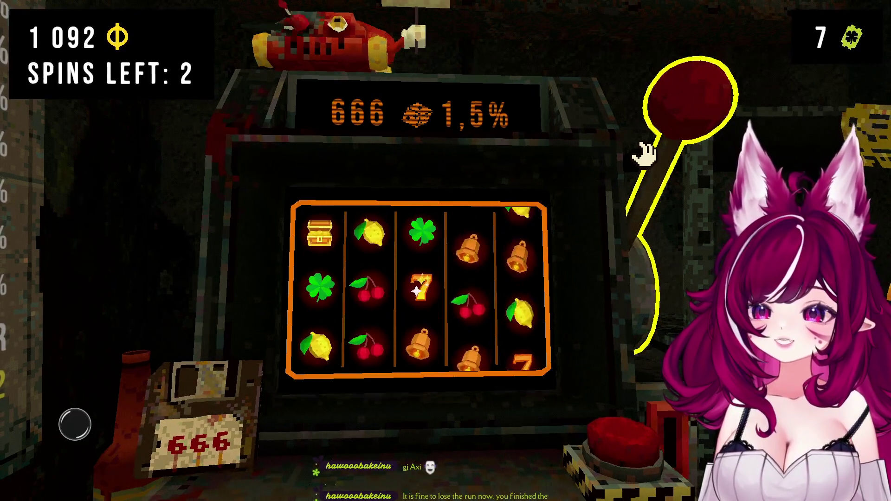
{"action": "left_click", "coordinate": [661, 137]}
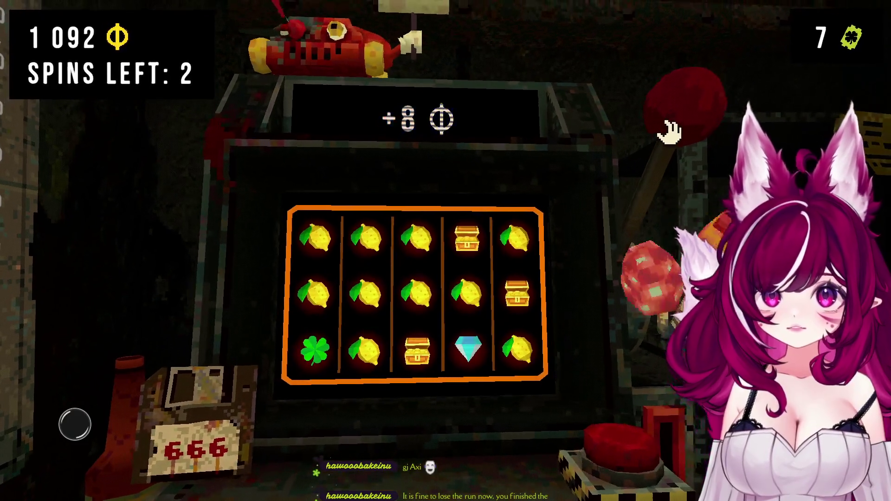
{"action": "left_click", "coordinate": [656, 155]}
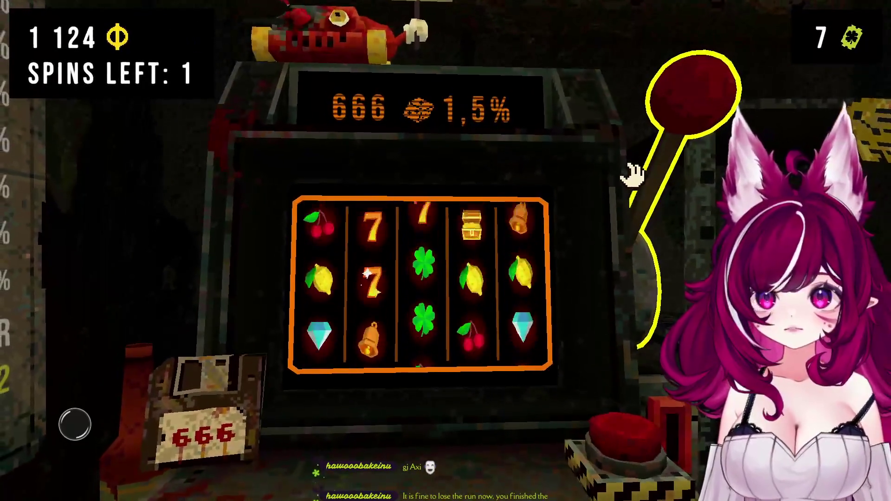
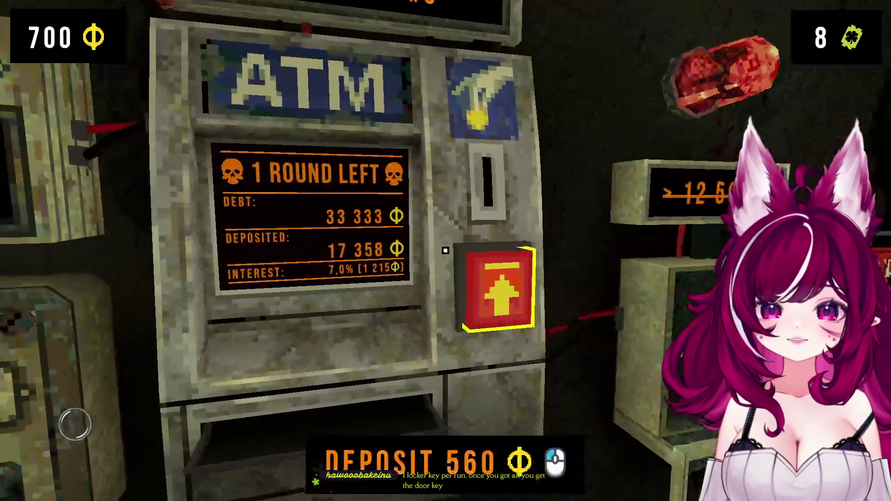
Deposit 560 coins into the ATM and view the newly unlocked 7 Sins Stone.
{"action": "left_click", "coordinate": [445, 251]}
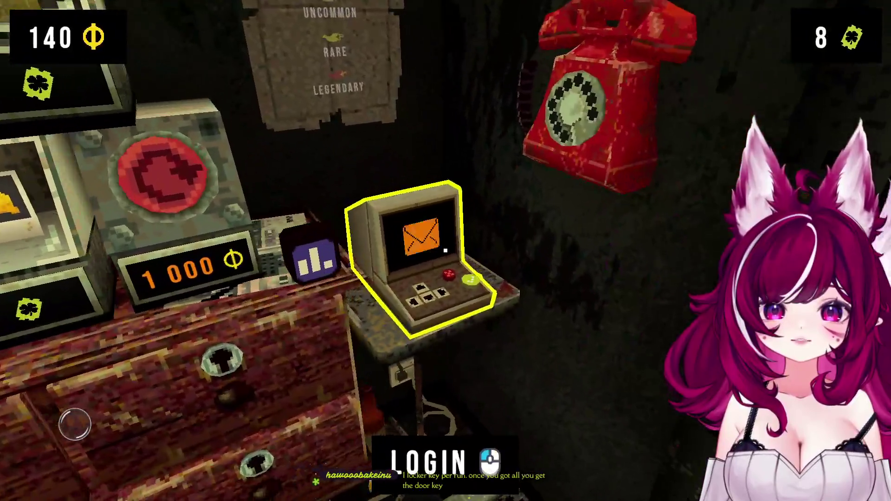
{"action": "left_click", "coordinate": [445, 251]}
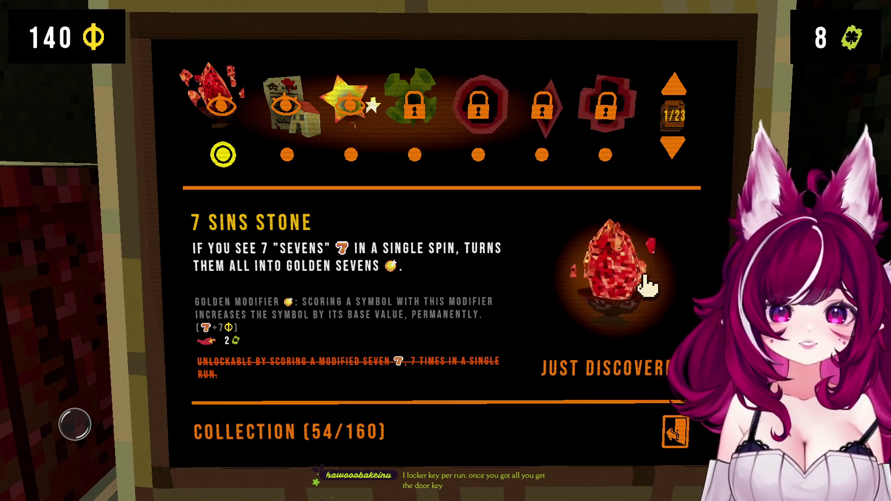
{"action": "key", "text": "Escape"}
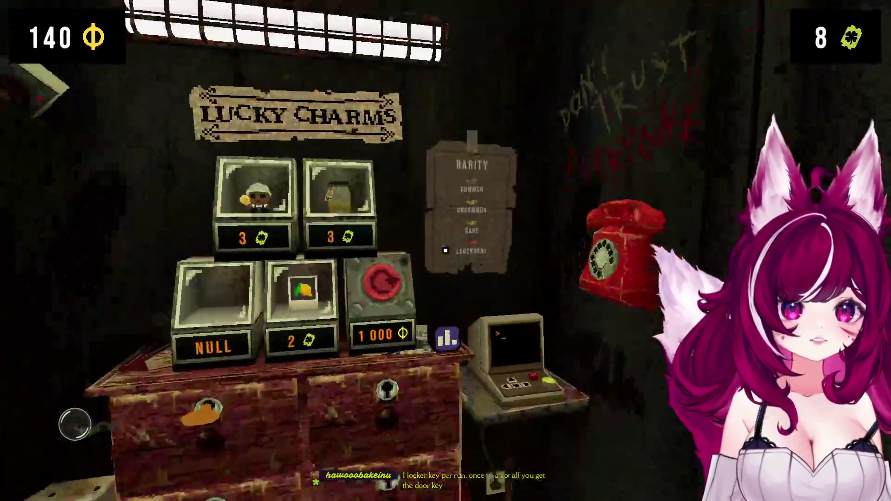
Look over the lucky charms shop, then buy 7 spins for round 3.
{"action": "left_click", "coordinate": [445, 250]}
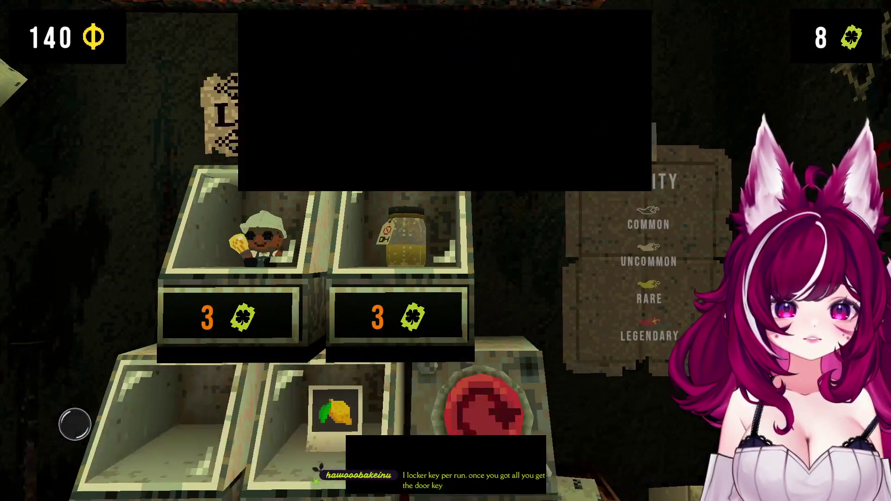
{"action": "right_click", "coordinate": [445, 250]}
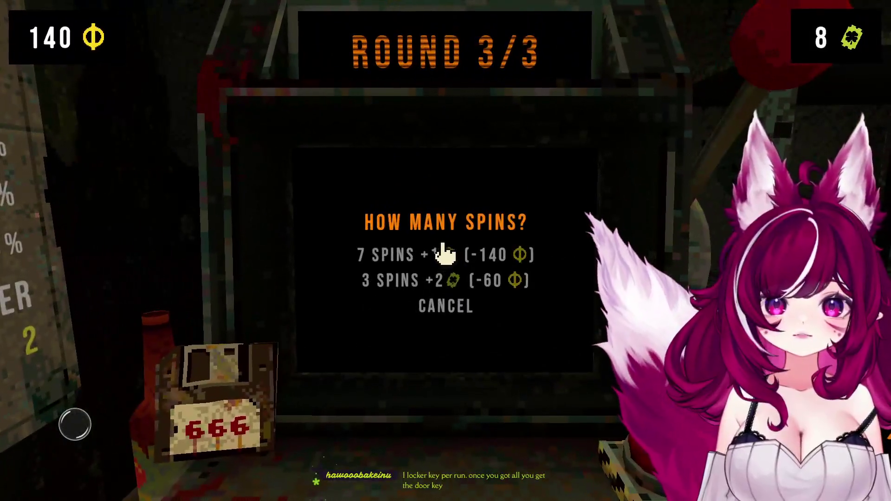
{"action": "left_click", "coordinate": [394, 255]}
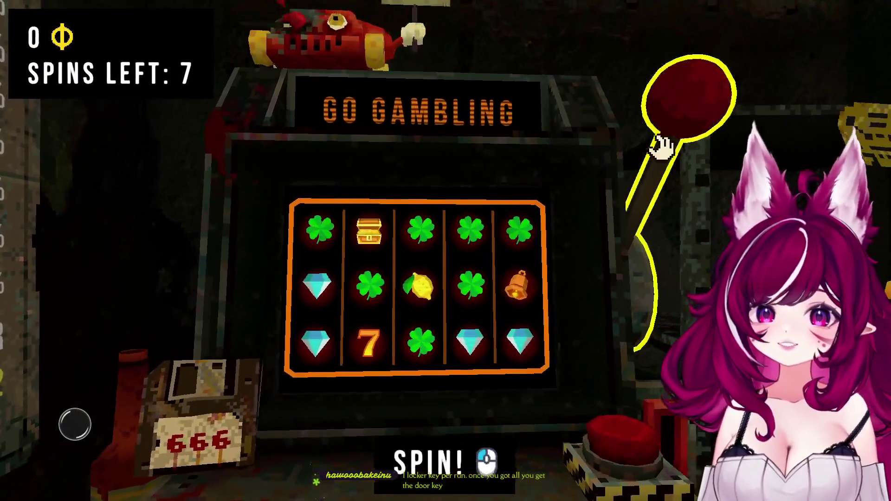
Spin the reels six times to finish the final round, then collect the ATM interest.
{"action": "left_click", "coordinate": [659, 143]}
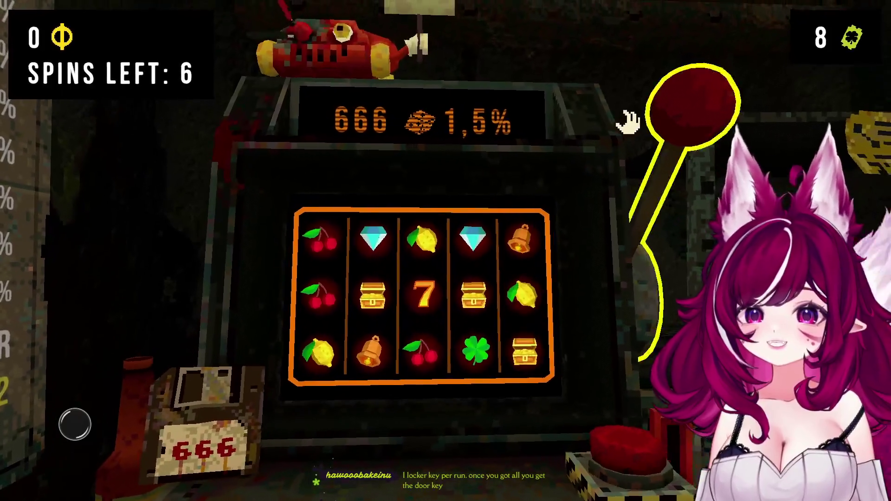
{"action": "left_click", "coordinate": [672, 116]}
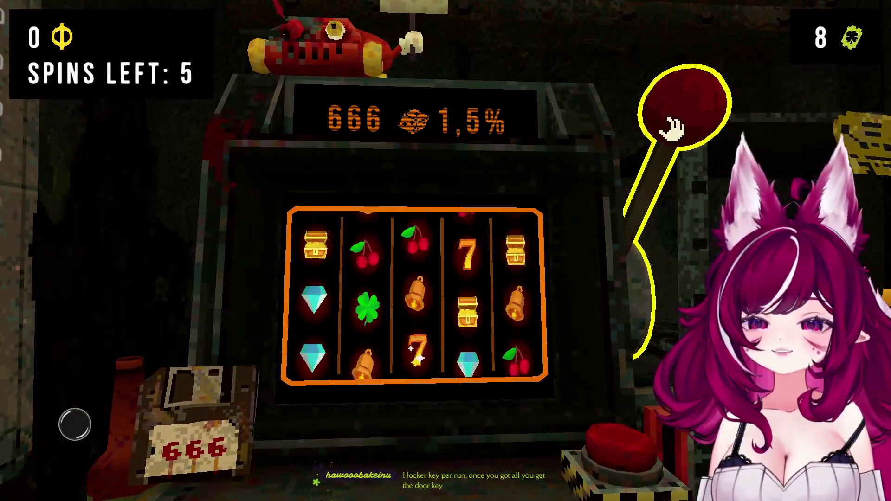
{"action": "left_click", "coordinate": [697, 116]}
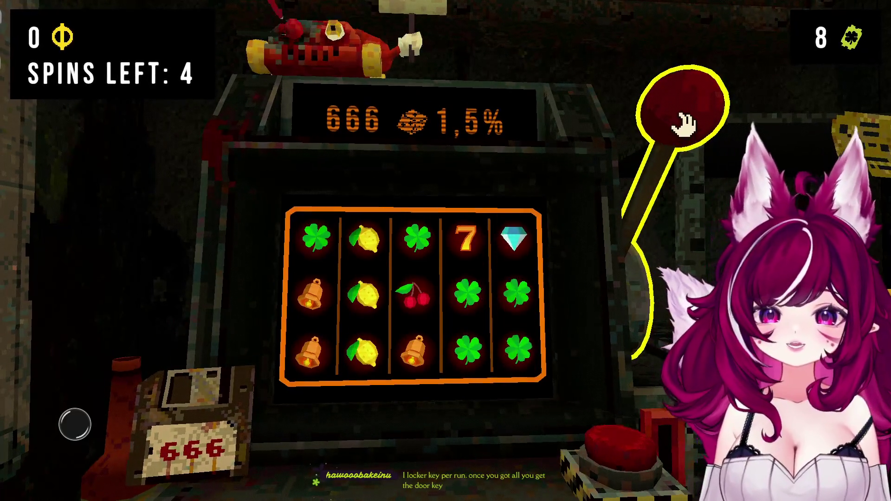
{"action": "left_click", "coordinate": [668, 121]}
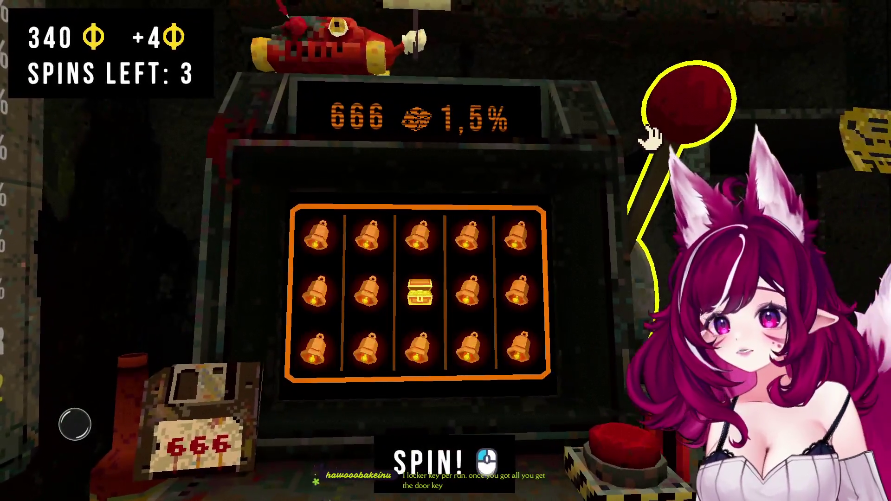
{"action": "left_click", "coordinate": [650, 137]}
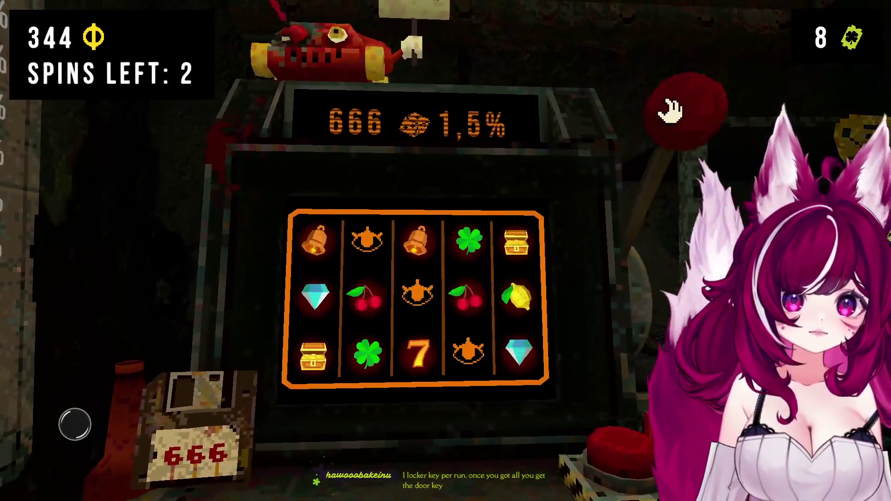
{"action": "left_click", "coordinate": [677, 115]}
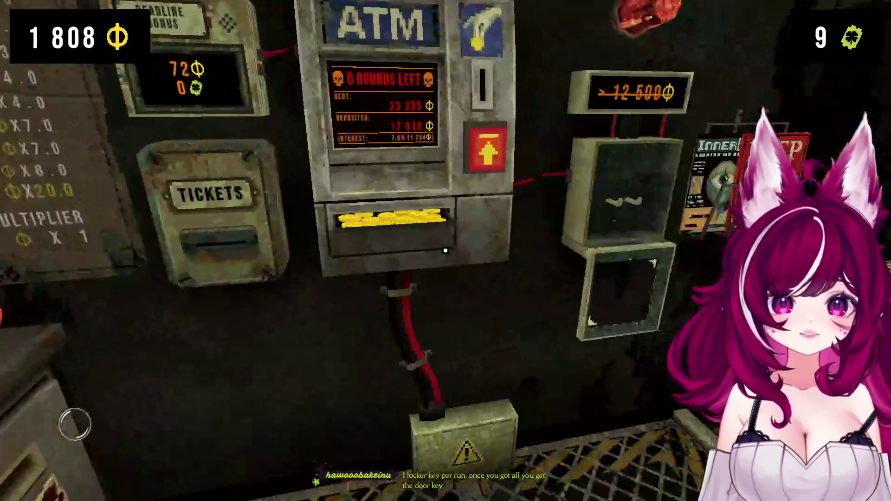
{"action": "left_click", "coordinate": [444, 250]}
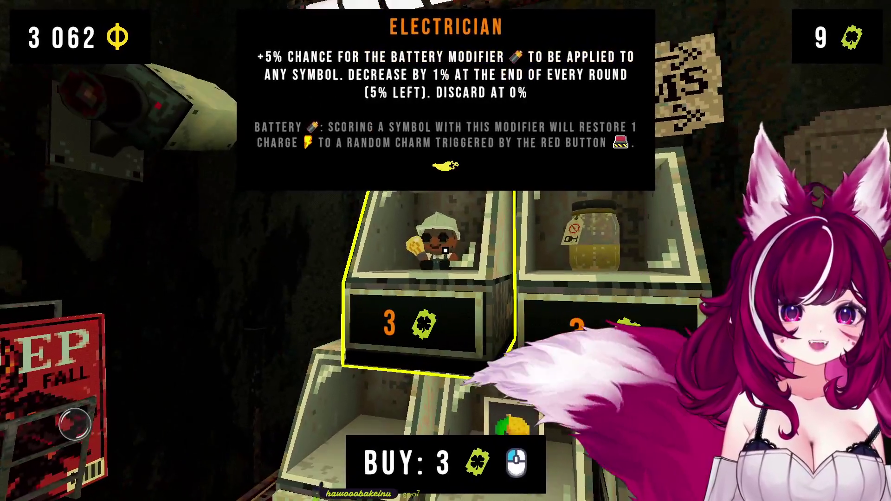
Buy the Electrician charm, deposit spare coins to reach 20 840 in the ATM, and buy 7 spins.
{"action": "left_click", "coordinate": [446, 250]}
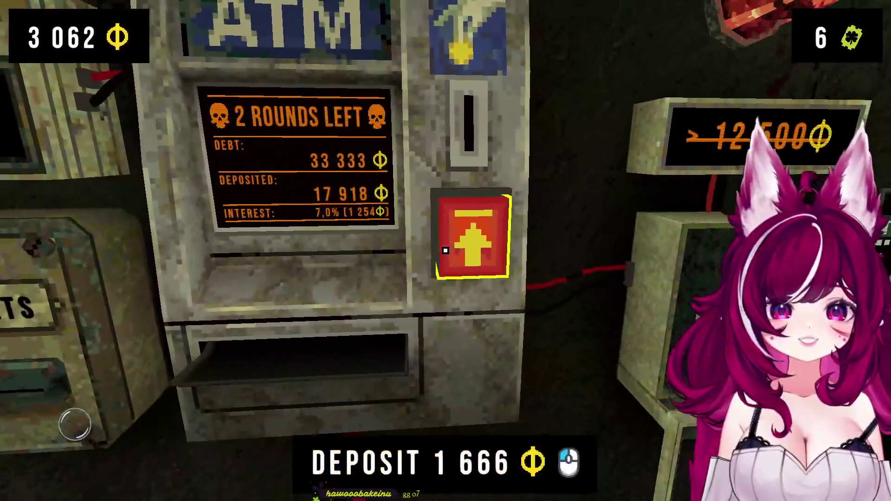
{"action": "left_click", "coordinate": [445, 251]}
{"action": "left_click", "coordinate": [445, 251]}
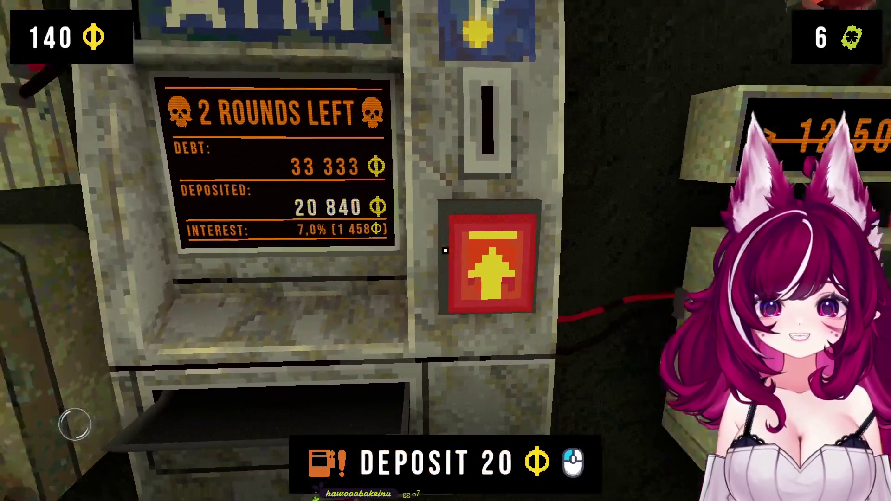
{"action": "left_click", "coordinate": [445, 251]}
{"action": "left_click", "coordinate": [476, 256]}
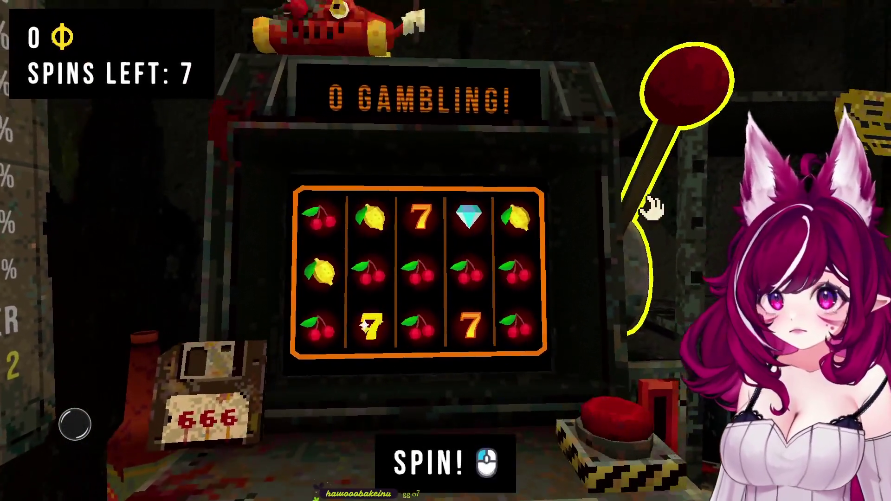
Play all 7 spins on the slot machine, ending at 2 884 coins plus a clover ticket.
{"action": "left_click", "coordinate": [651, 209]}
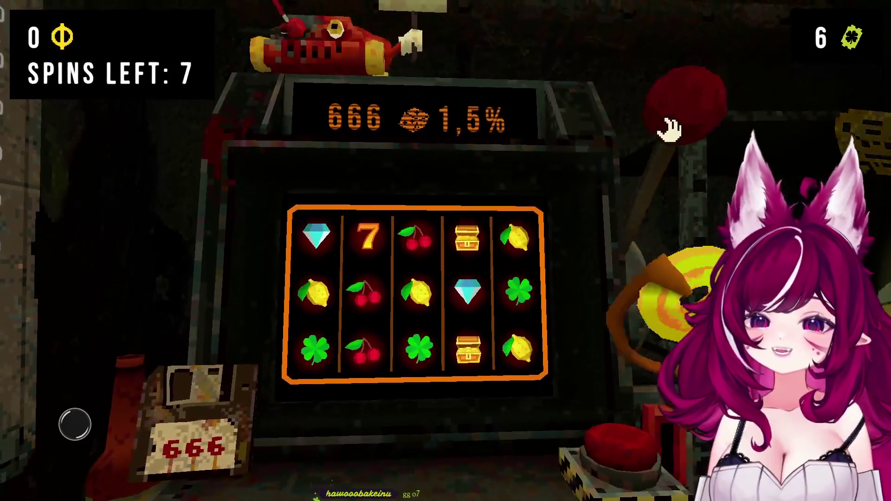
{"action": "left_click", "coordinate": [663, 144]}
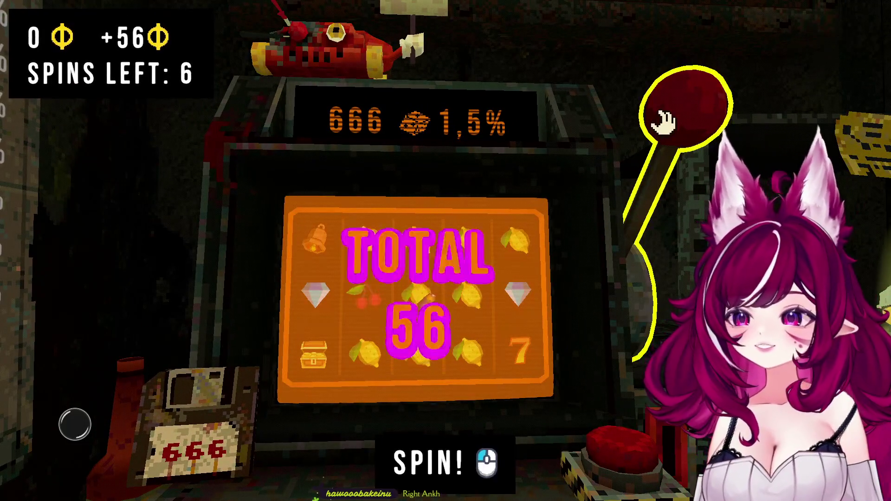
{"action": "left_click", "coordinate": [673, 116]}
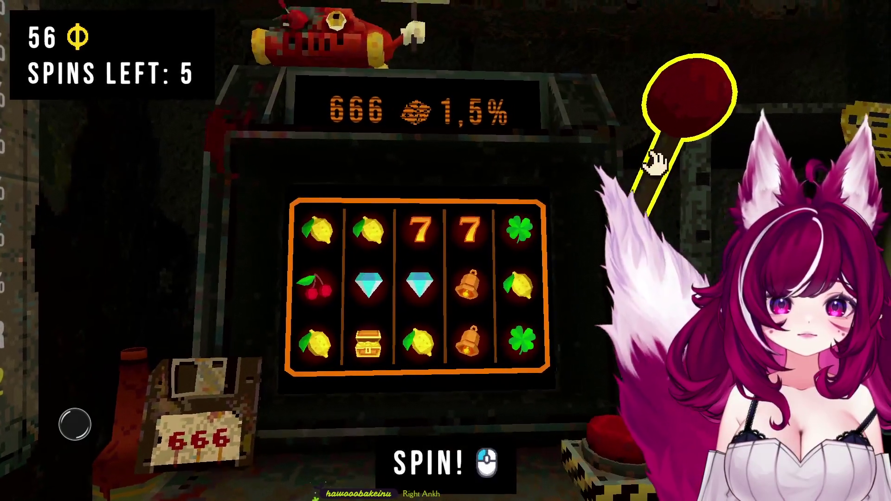
{"action": "left_click", "coordinate": [661, 157]}
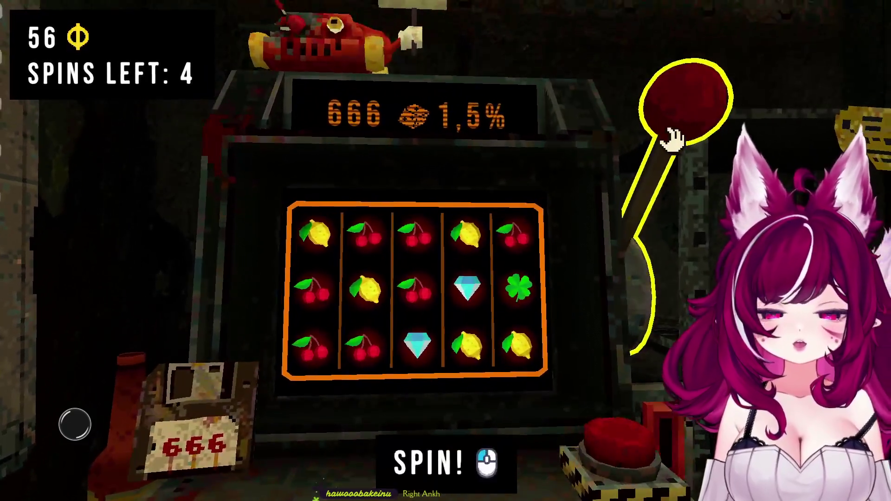
{"action": "left_click", "coordinate": [672, 139]}
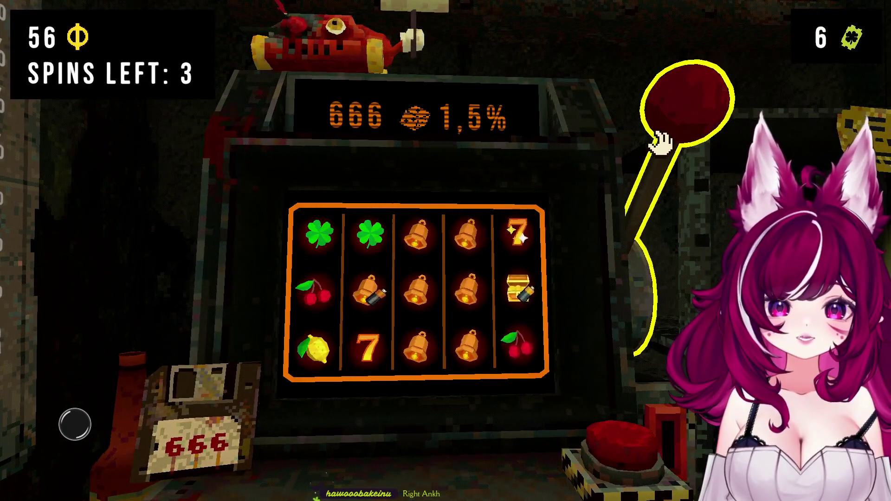
{"action": "left_click", "coordinate": [682, 123]}
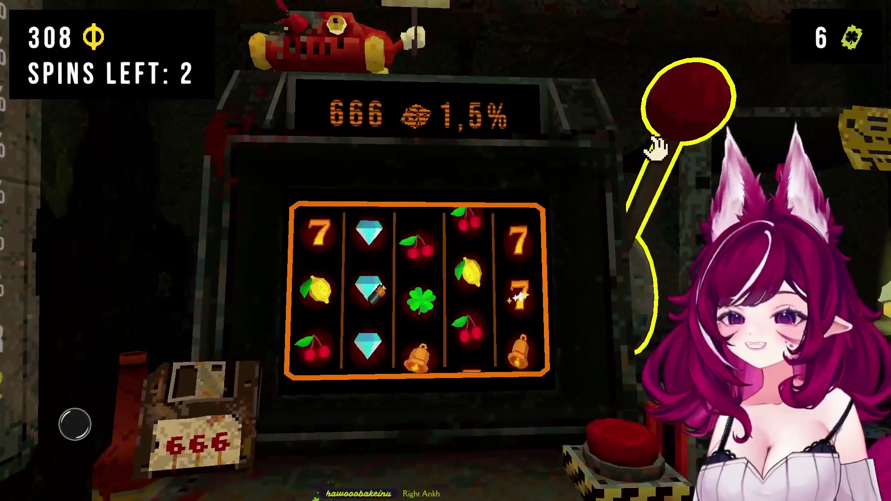
{"action": "left_click", "coordinate": [682, 121]}
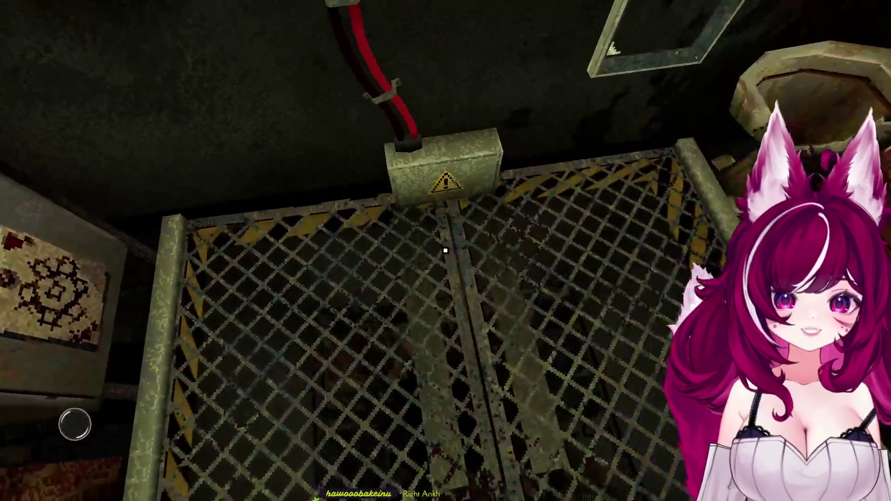
Collect ATM interest, discard the Electrician charm, buy the Number 1 charm, and deposit 1 666 coins.
{"action": "left_click", "coordinate": [446, 251]}
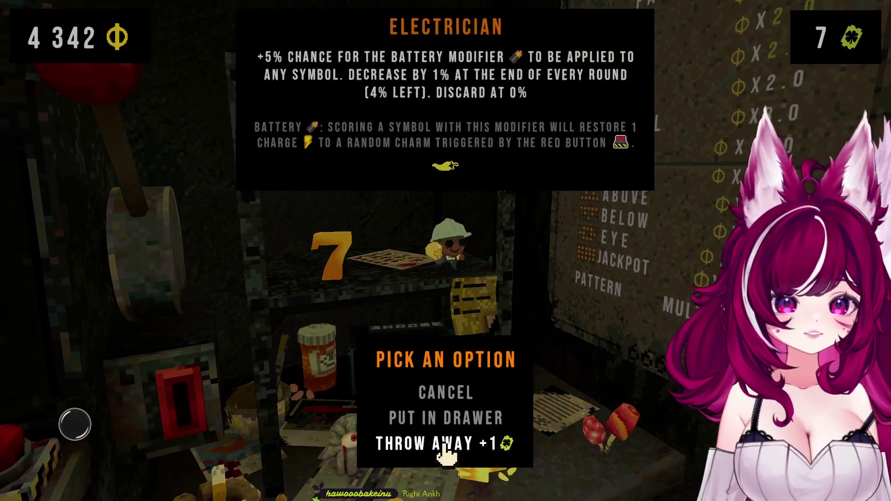
{"action": "left_click", "coordinate": [443, 444]}
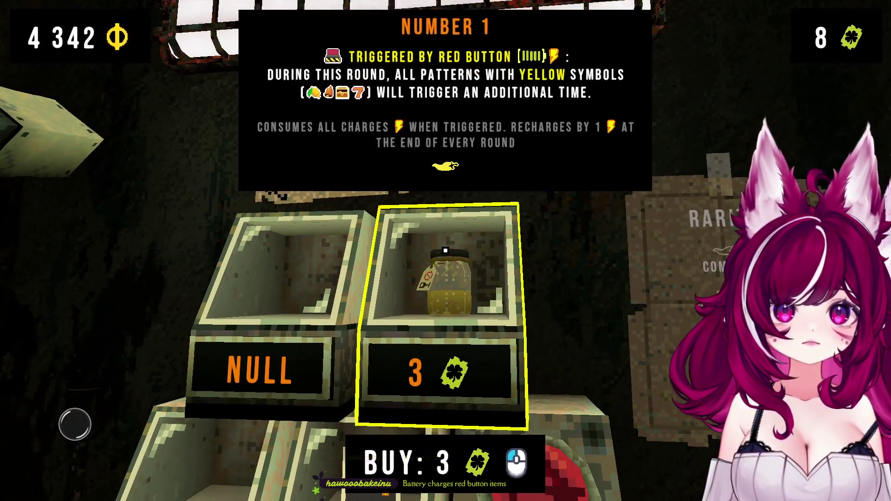
{"action": "left_click", "coordinate": [445, 251]}
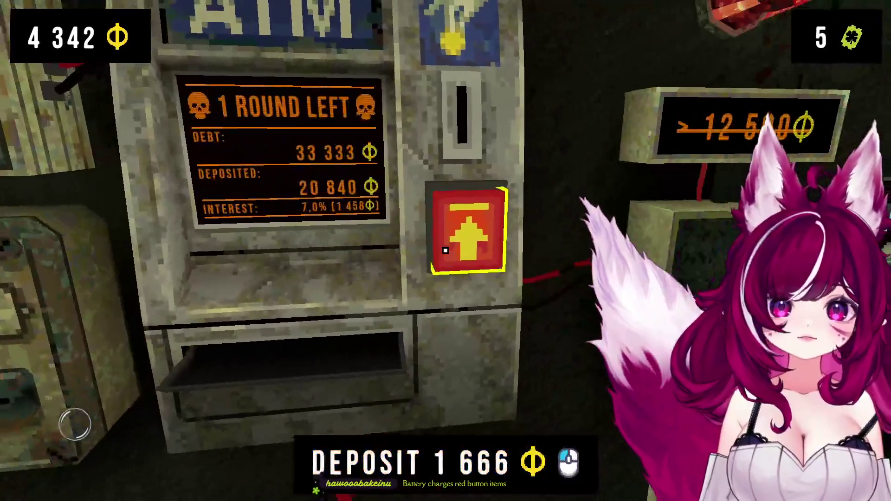
{"action": "left_click", "coordinate": [445, 251]}
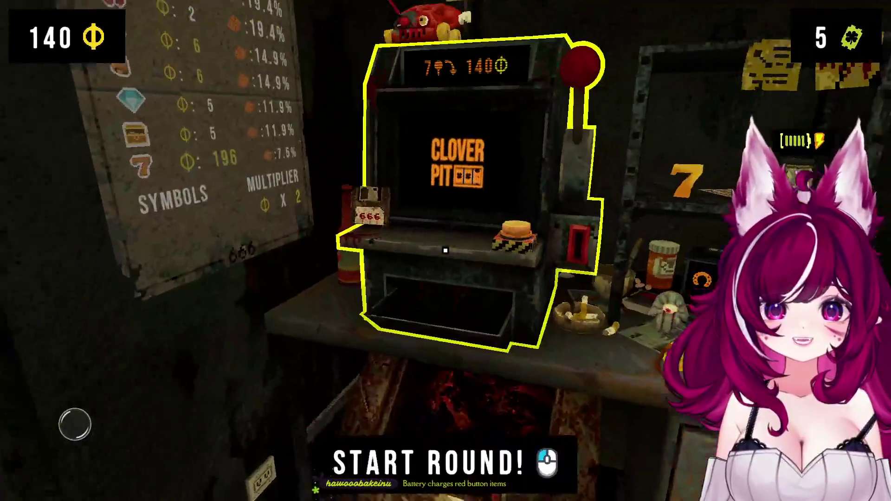
Start the final round with 7 spins and play six of them, collecting a 1 960 coin payout.
{"action": "left_click", "coordinate": [445, 250]}
{"action": "left_click", "coordinate": [482, 254]}
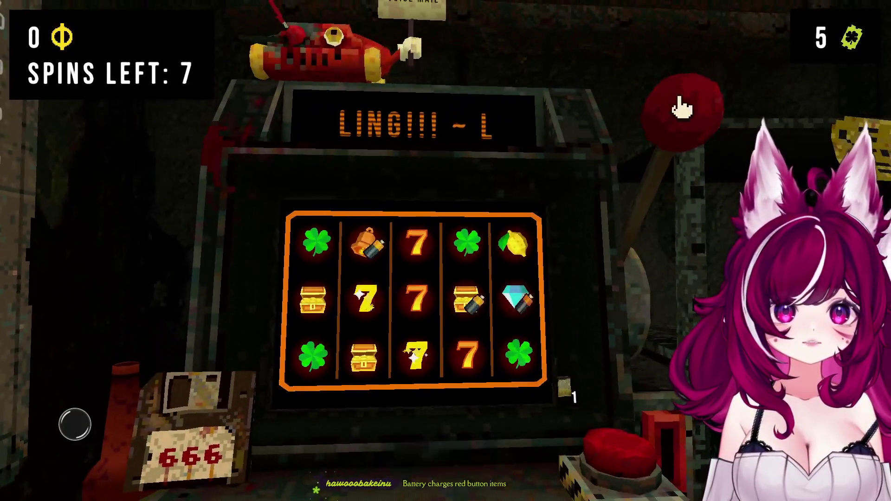
{"action": "left_click", "coordinate": [681, 109]}
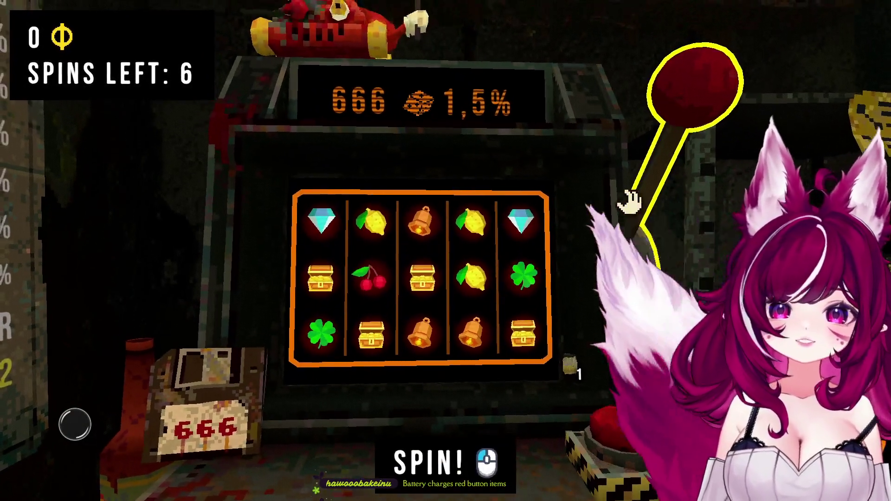
{"action": "left_click", "coordinate": [630, 200]}
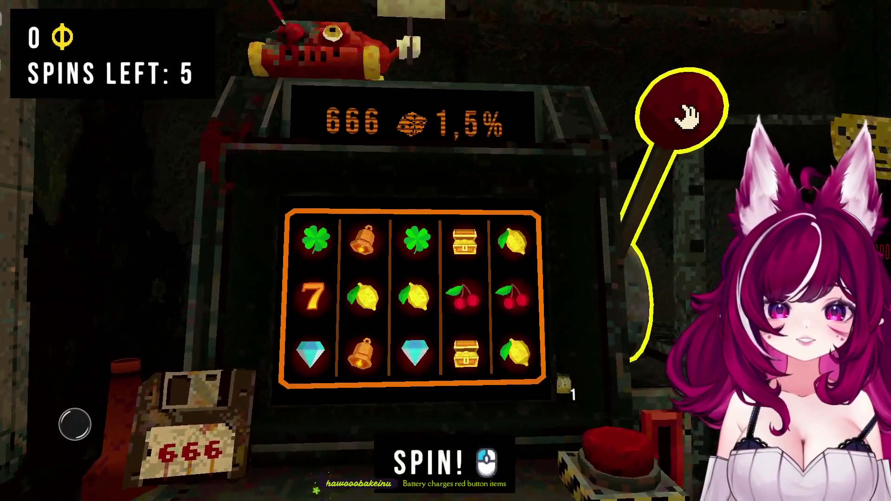
{"action": "left_click", "coordinate": [682, 116]}
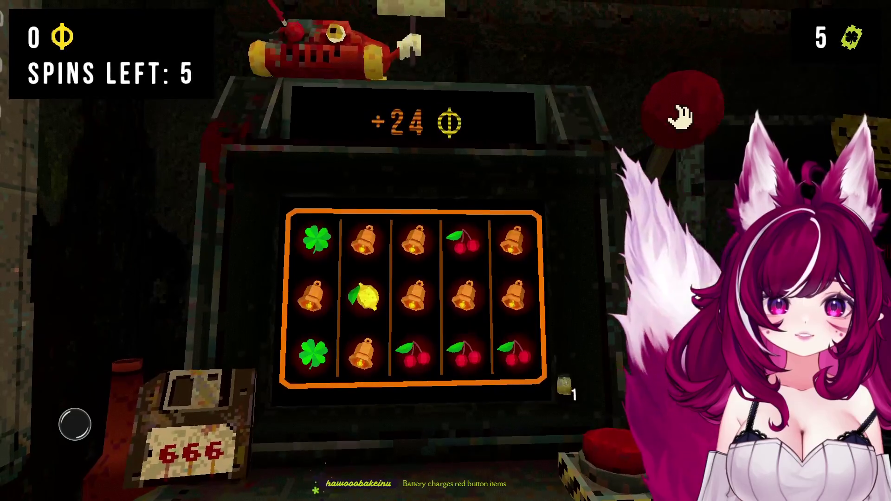
{"action": "left_click", "coordinate": [680, 122]}
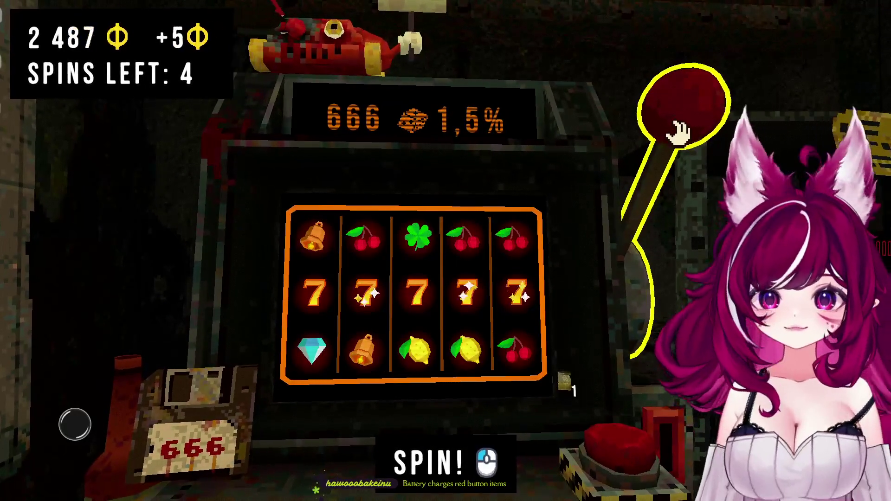
{"action": "left_click", "coordinate": [679, 132]}
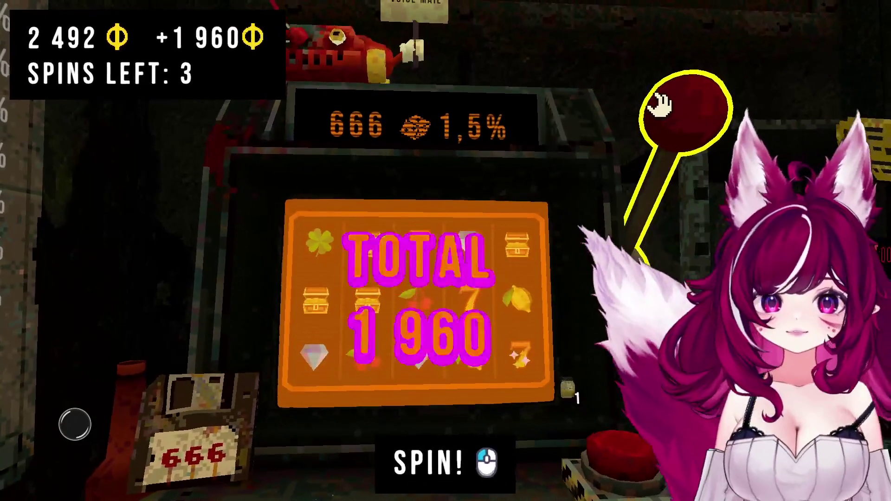
{"action": "left_click", "coordinate": [661, 204]}
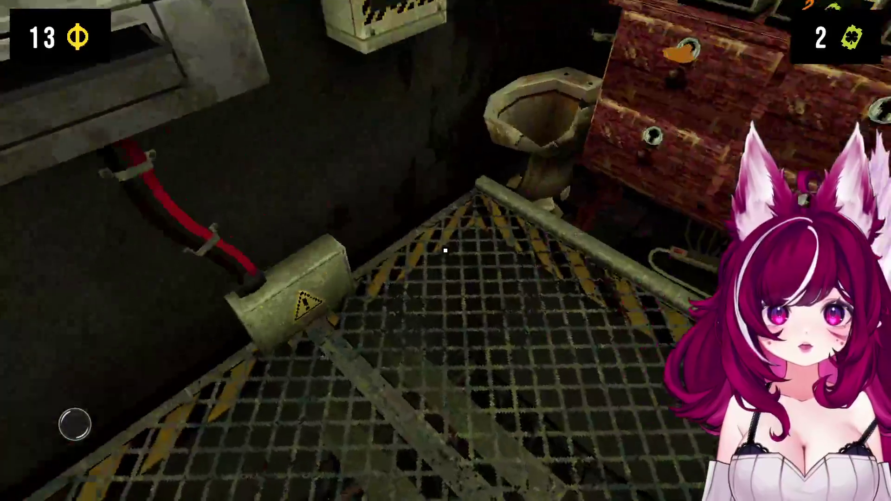
{"action": "left_click", "coordinate": [445, 250]}
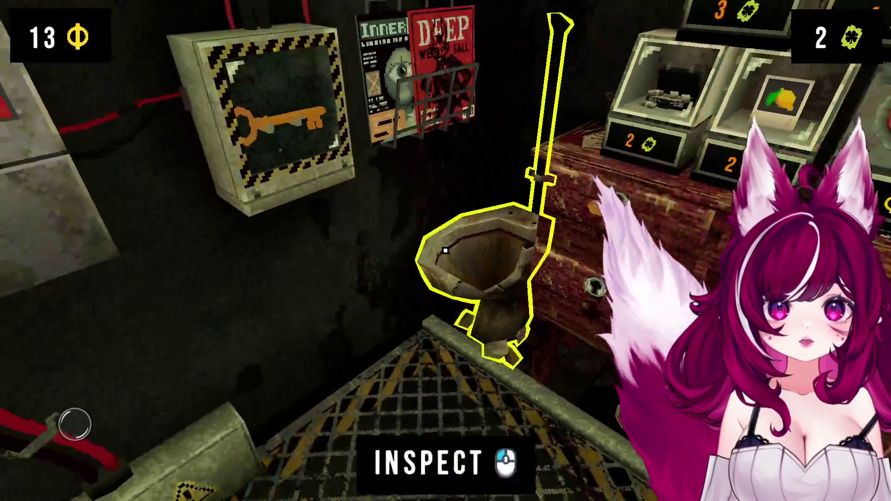
{"action": "left_click", "coordinate": [445, 250]}
{"action": "left_click", "coordinate": [423, 245]}
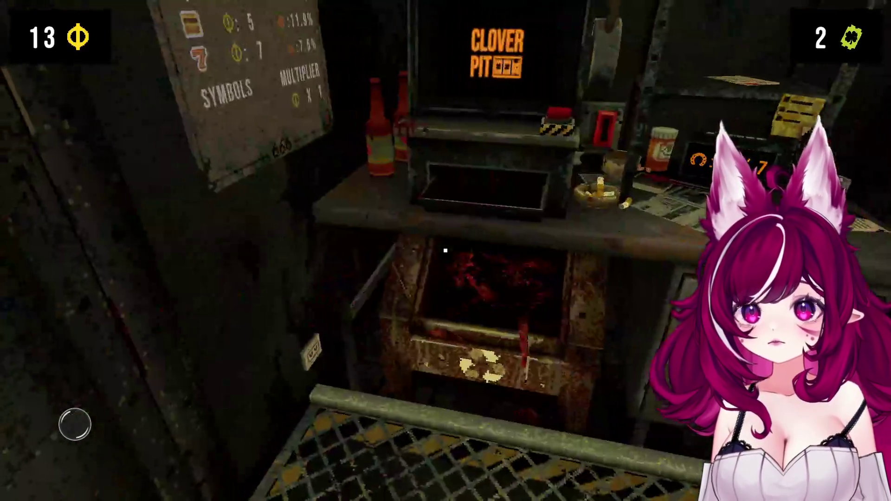
{"action": "key", "text": "a"}
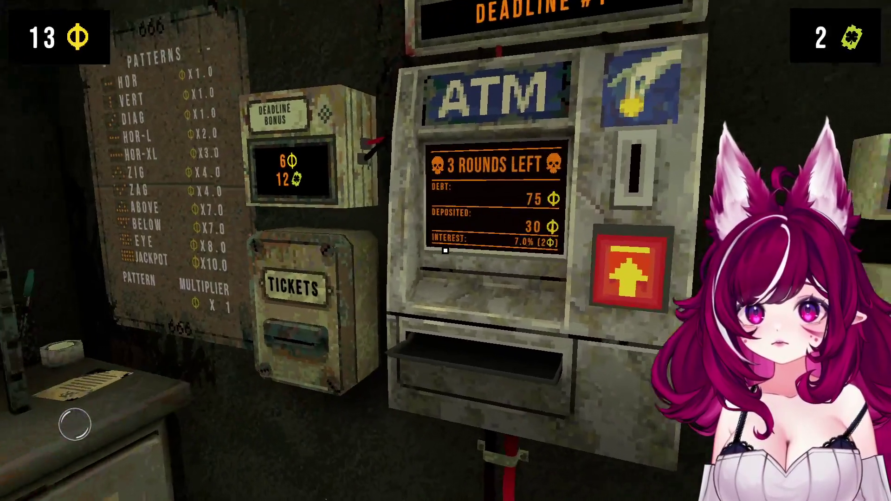
Zoom in on the ATM screen to check the deadline status.
{"action": "left_click", "coordinate": [445, 251]}
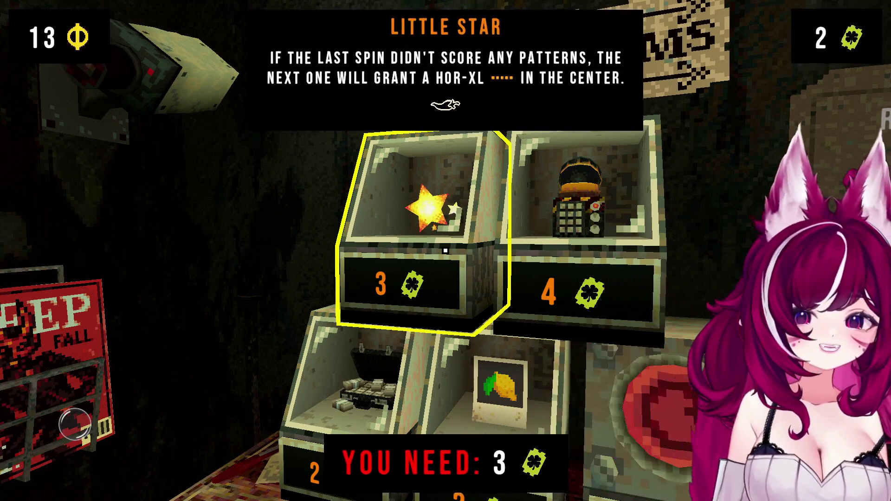
Open CloverPit's Main Menu with Esc.
{"action": "key", "text": "Escape"}
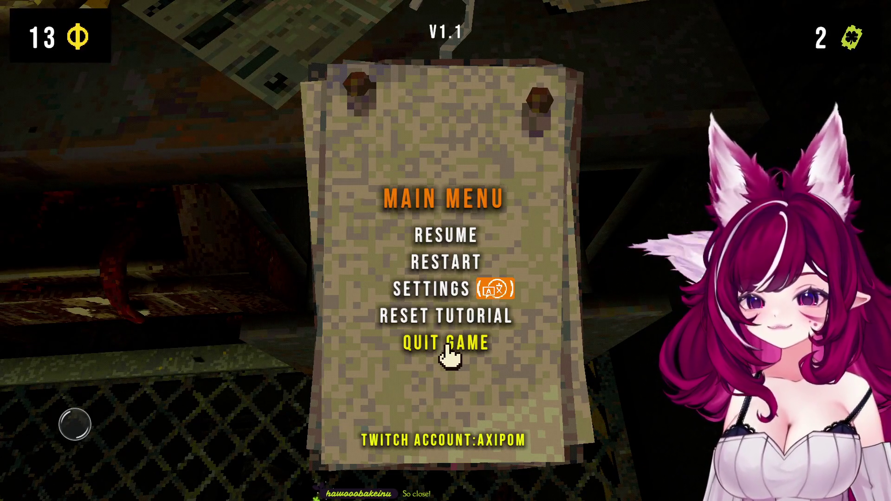
Choose QUIT GAME from CloverPit's Main Menu.
{"action": "left_click", "coordinate": [448, 346]}
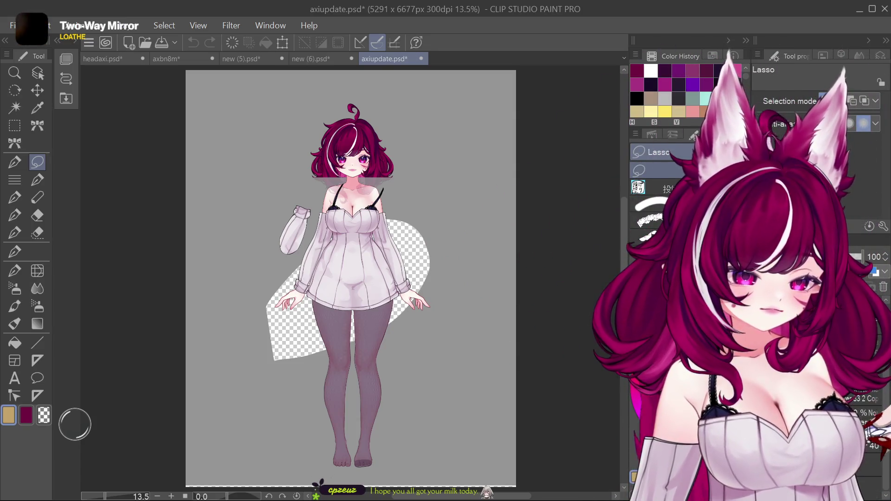
Undo the deletion to restore the chest, hands and legs, then switch to new (6).psd.
{"action": "key", "text": "ctrl+z"}
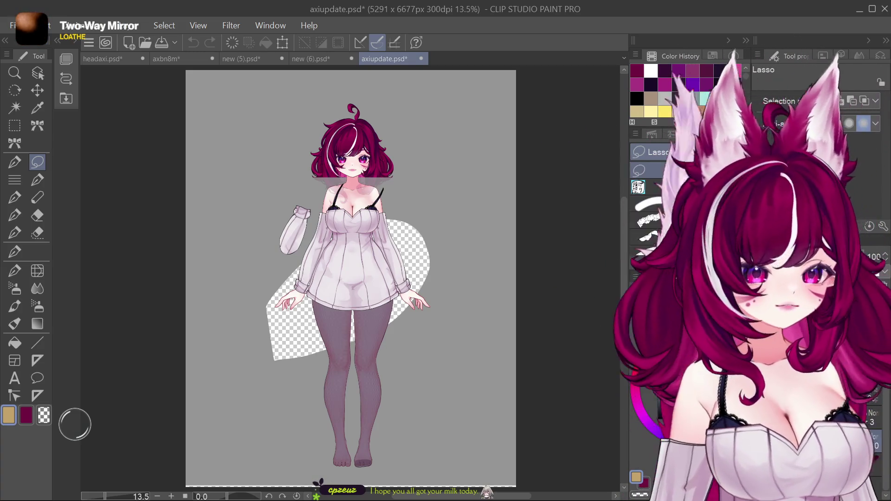
{"action": "left_click", "coordinate": [309, 59]}
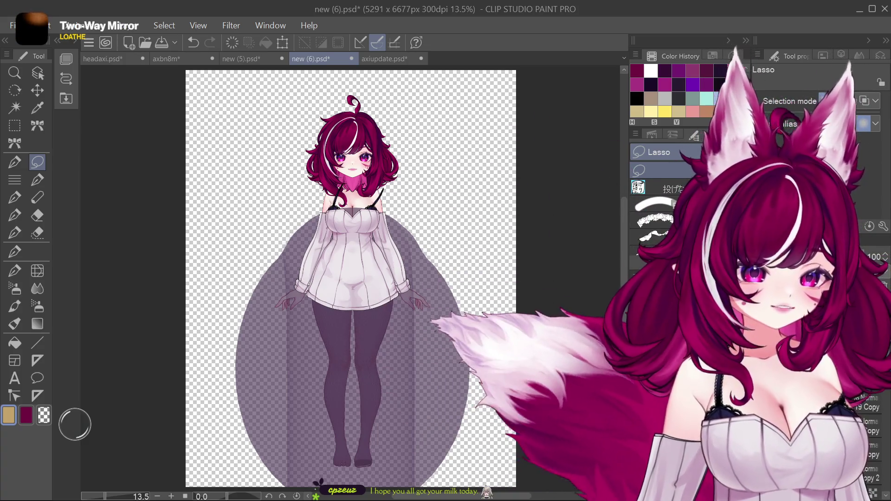
Undo the dark purple ellipse behind the character and return the tights to lighter grey.
{"action": "scroll", "coordinate": [877, 443], "scroll_direction": "down", "scroll_amount": 3}
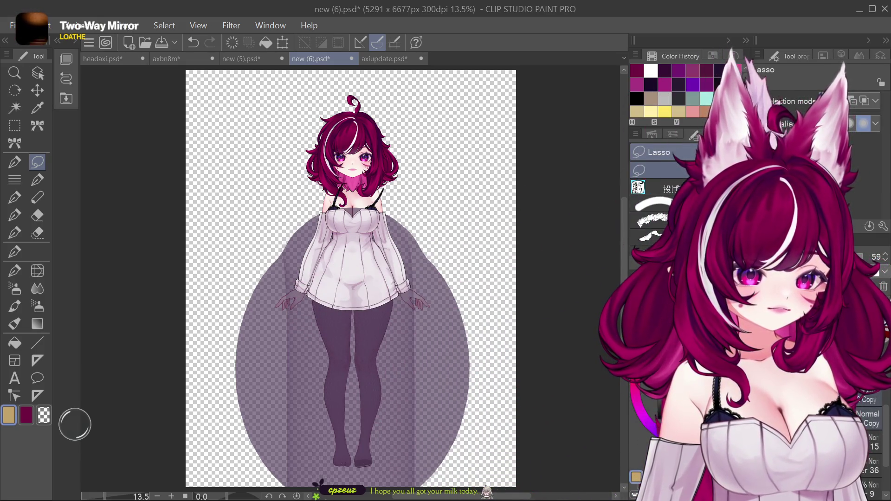
{"action": "scroll", "coordinate": [877, 436], "scroll_direction": "down", "scroll_amount": 2}
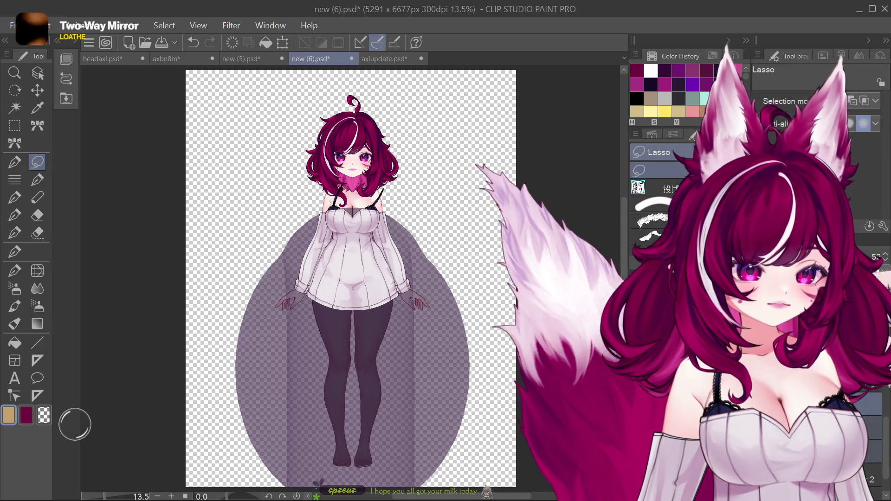
{"action": "key", "text": "ctrl+z"}
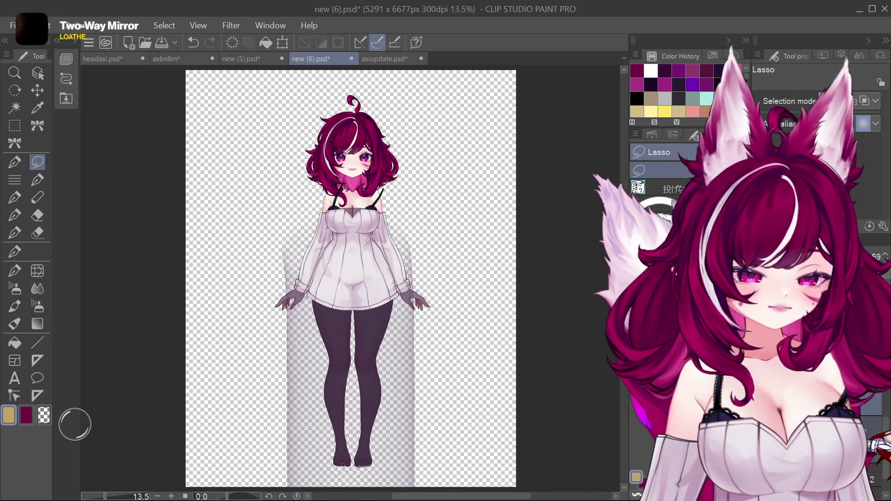
{"action": "key", "text": "ctrl+z"}
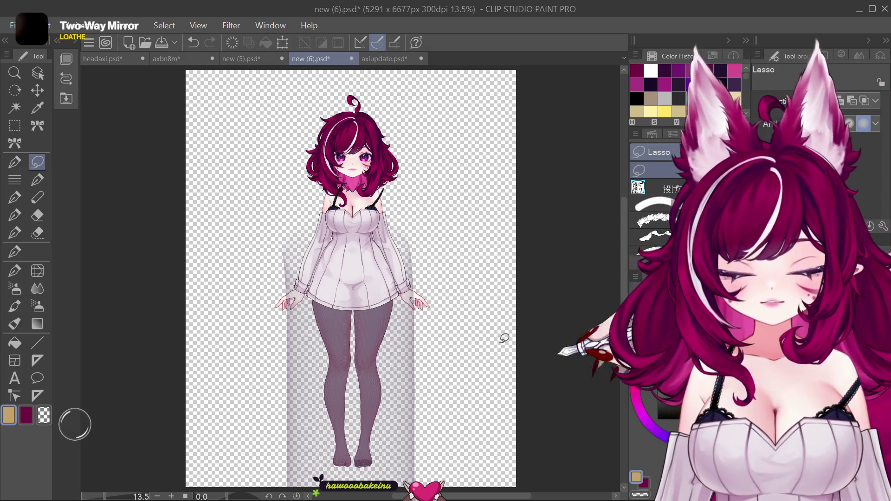
{"action": "left_click", "coordinate": [36, 74]}
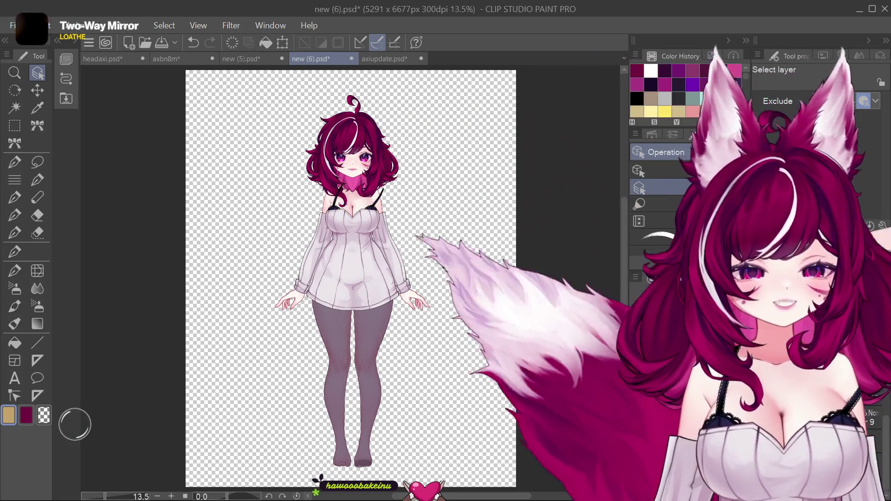
Delete the head-and-hair layer, then step through undo/redo to compare head versions.
{"action": "key", "text": "Delete"}
{"action": "key", "text": "ctrl+z"}
{"action": "key", "text": "ctrl+y"}
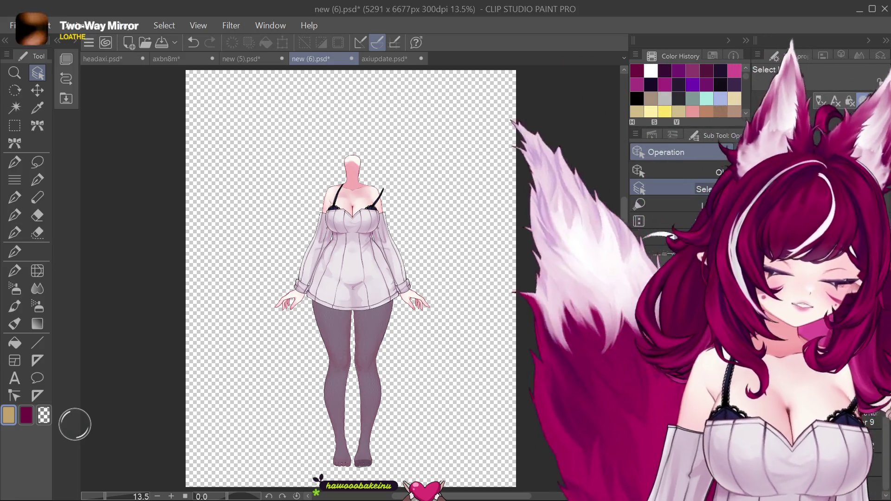
{"action": "key", "text": "ctrl+z"}
{"action": "key", "text": "ctrl+y"}
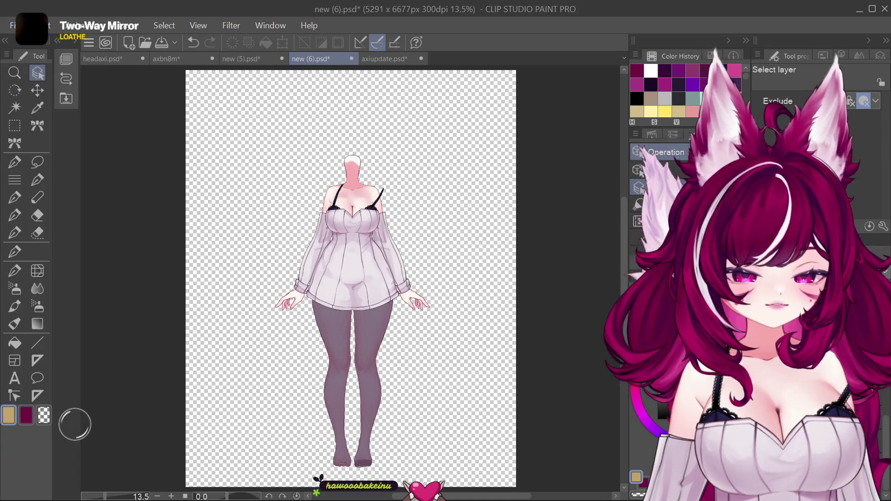
{"action": "key", "text": "ctrl+z"}
{"action": "key", "text": "ctrl+y"}
{"action": "key", "text": "ctrl+z"}
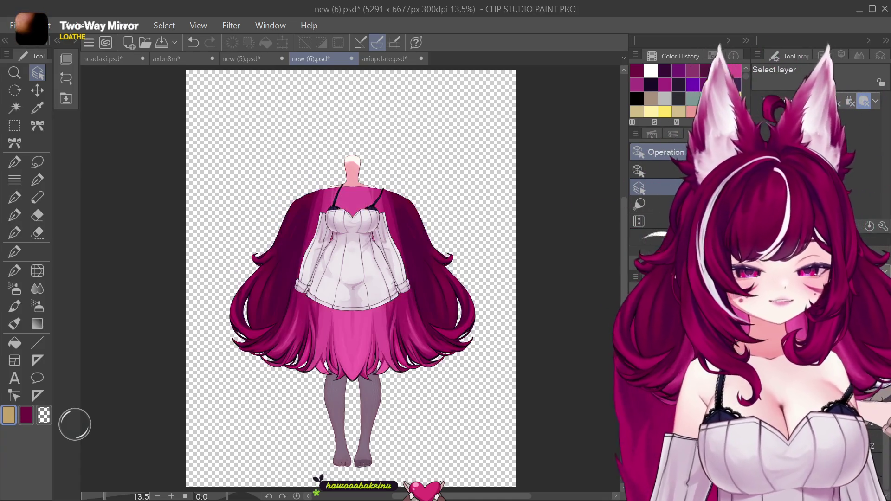
{"action": "key", "text": "ctrl+y"}
{"action": "key", "text": "ctrl+z"}
{"action": "key", "text": "ctrl+y"}
{"action": "key", "text": "ctrl+z"}
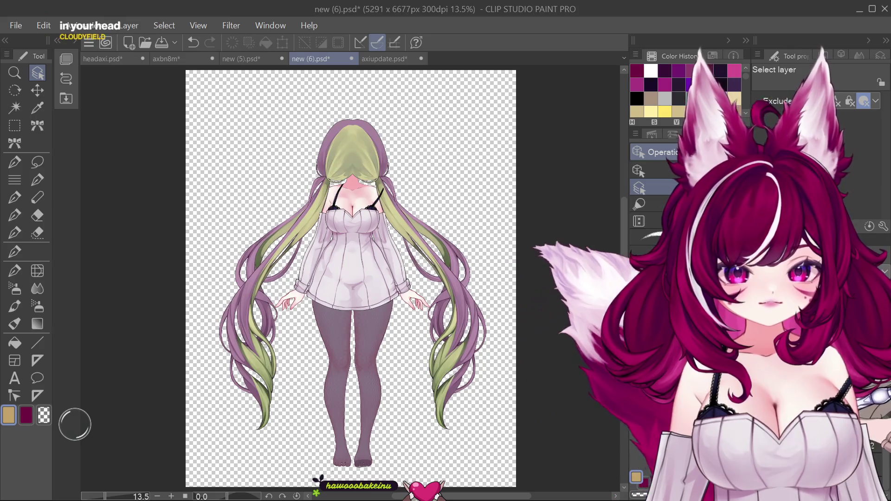
Hide the long green-and-purple hair and show the short magenta-haired head.
{"action": "key", "text": "ctrl+z"}
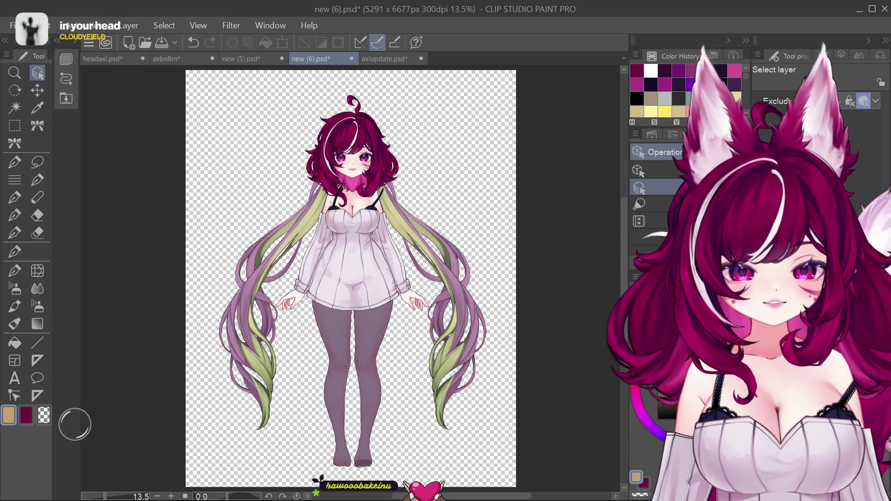
{"action": "key", "text": "ctrl+z"}
{"action": "key", "text": "ctrl+y"}
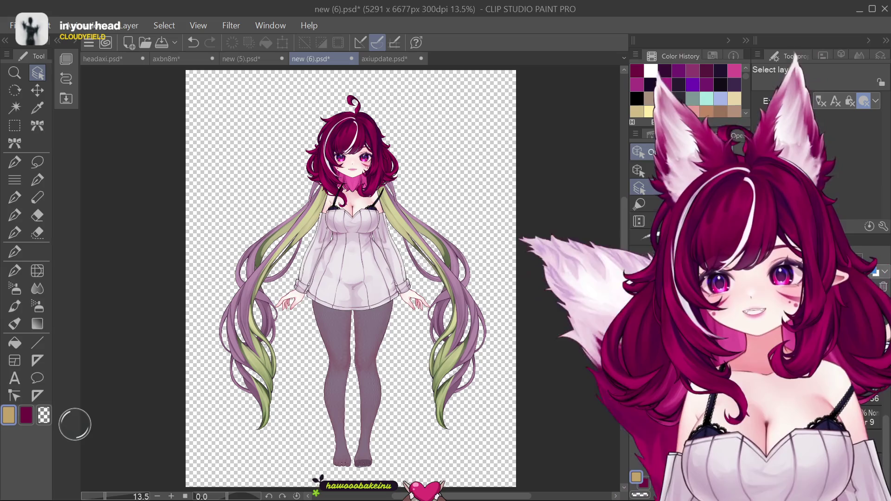
{"action": "key", "text": "ctrl+z"}
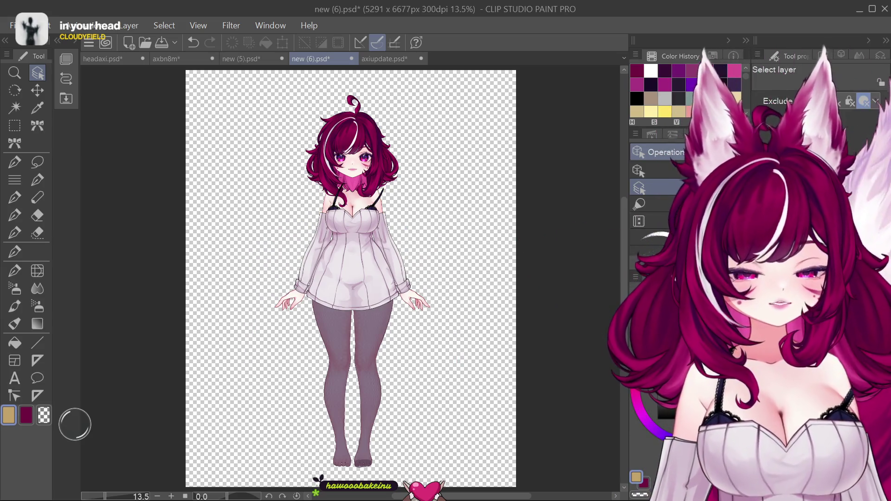
{"action": "key", "text": "ctrl+y"}
{"action": "key", "text": "ctrl+y"}
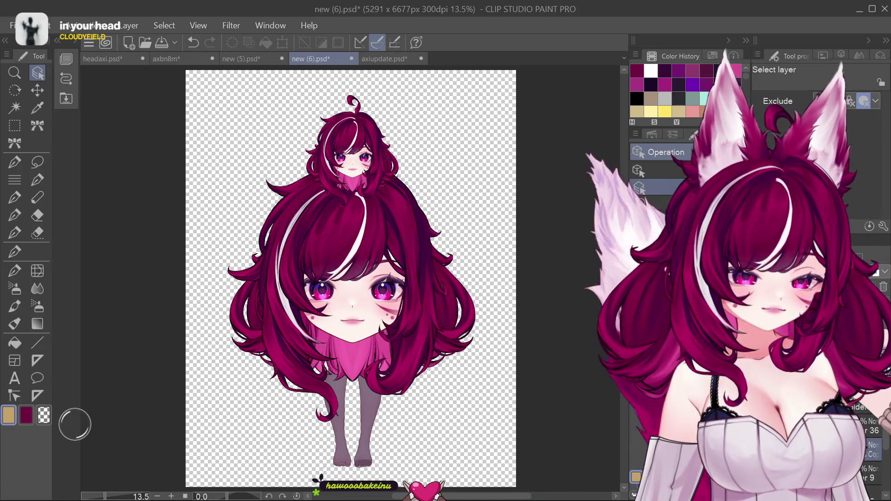
Preview the head, big hair, small top head and witch hat layers, keeping the hat hidden.
{"action": "key", "text": "ctrl+z"}
{"action": "key", "text": "ctrl+y"}
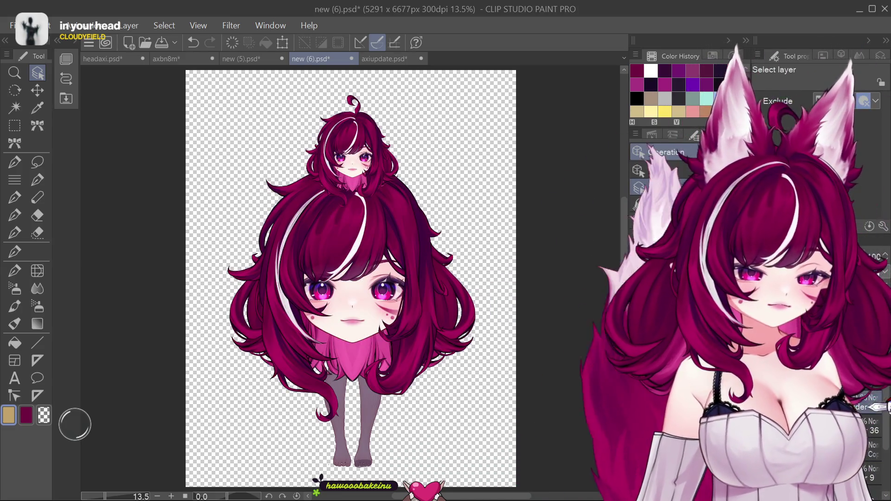
{"action": "key", "text": "ctrl+z"}
{"action": "key", "text": "ctrl+y"}
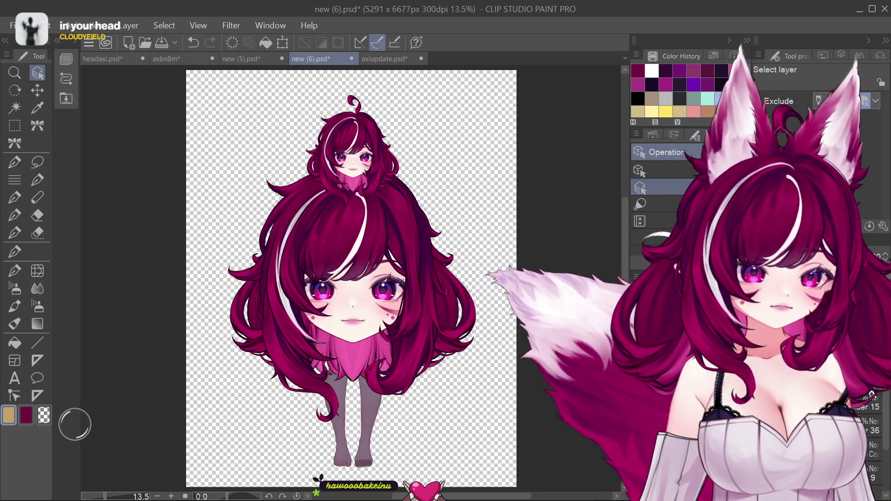
{"action": "key", "text": "ctrl+z"}
{"action": "key", "text": "ctrl+y"}
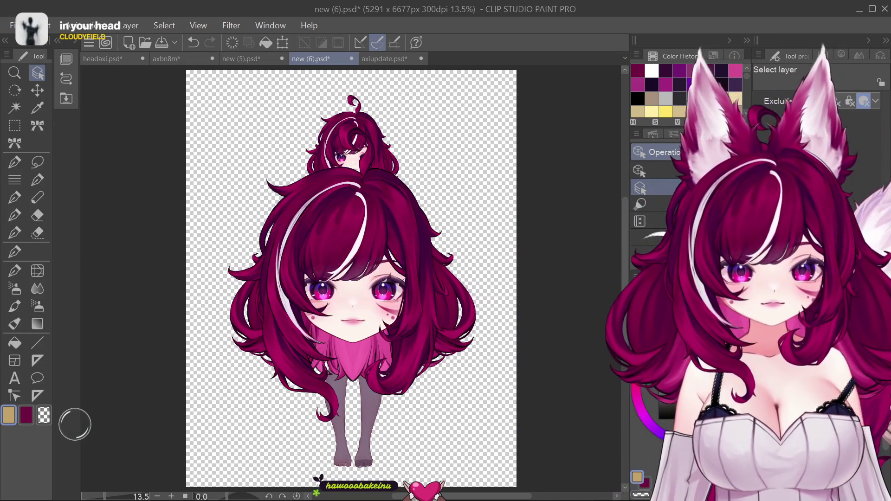
{"action": "key", "text": "ctrl+z"}
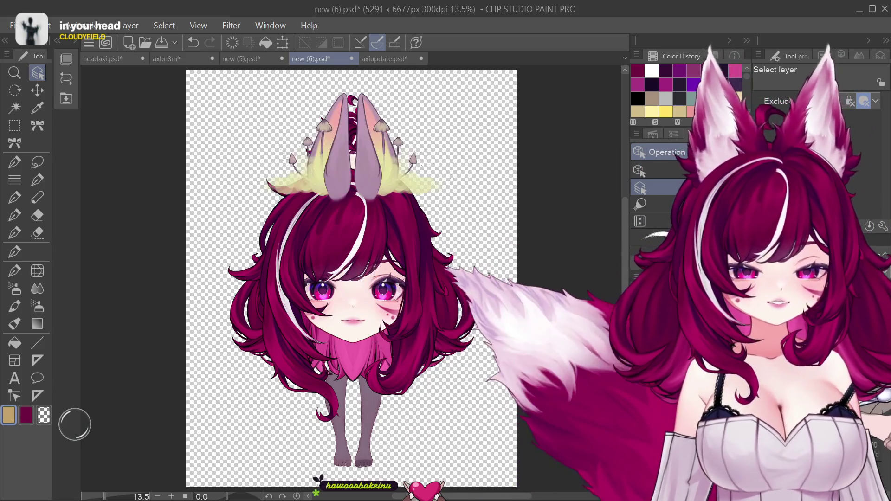
{"action": "key", "text": "ctrl+y"}
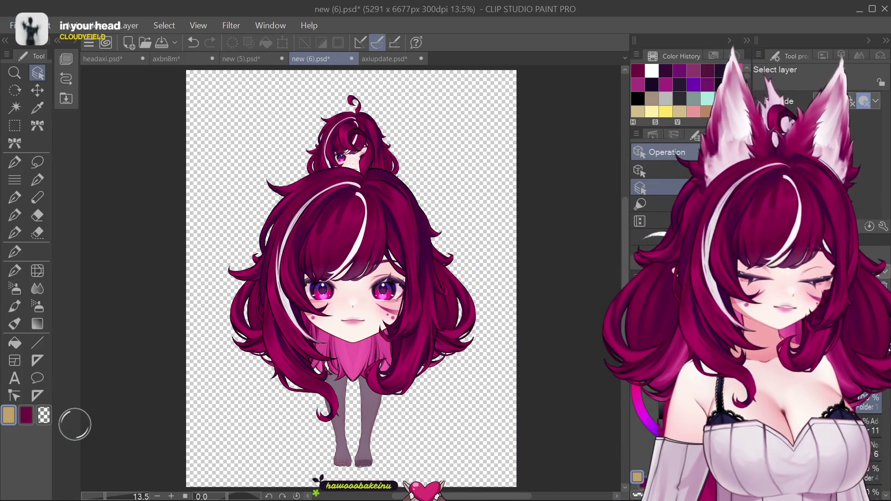
{"action": "key", "text": "ctrl+z"}
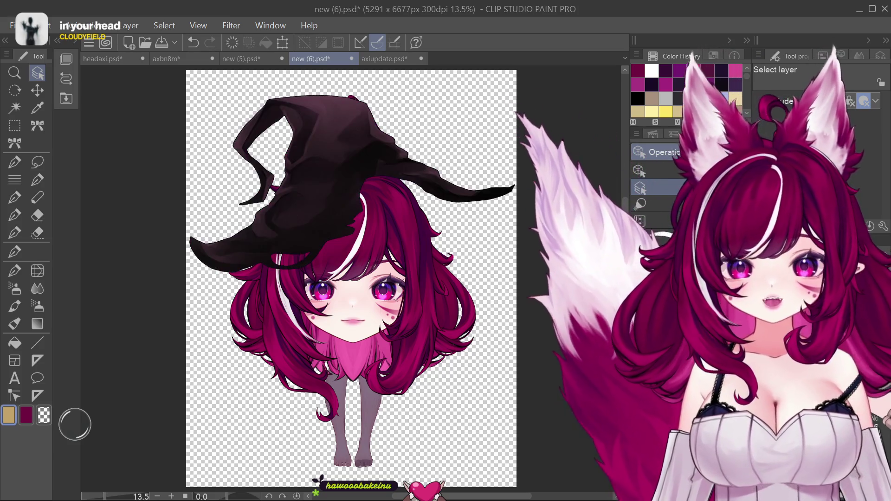
{"action": "key", "text": "ctrl+y"}
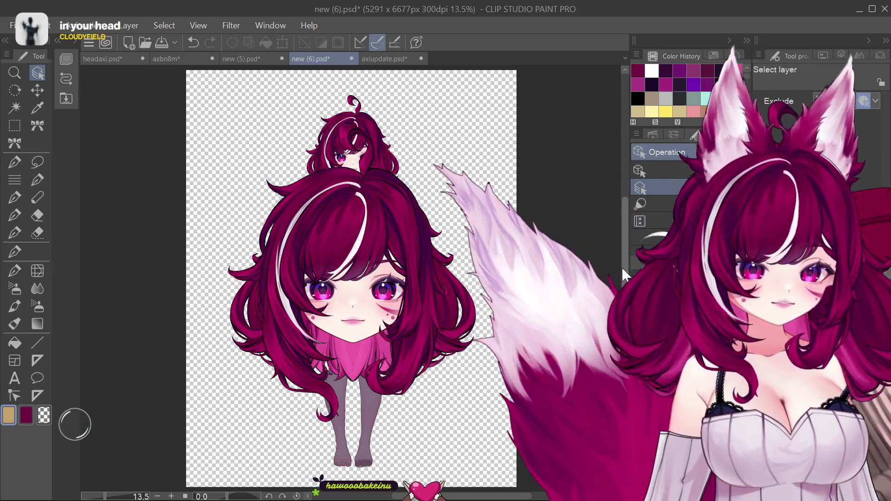
Show the grey Paper layer behind the model and switch to axiupdate.psd.
{"action": "scroll", "coordinate": [352, 279], "scroll_direction": "down", "scroll_amount": 1}
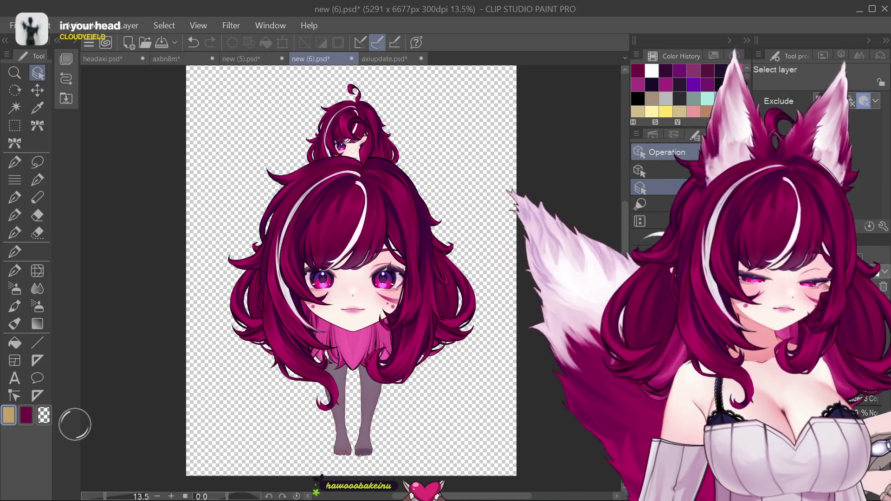
{"action": "left_click", "coordinate": [637, 476]}
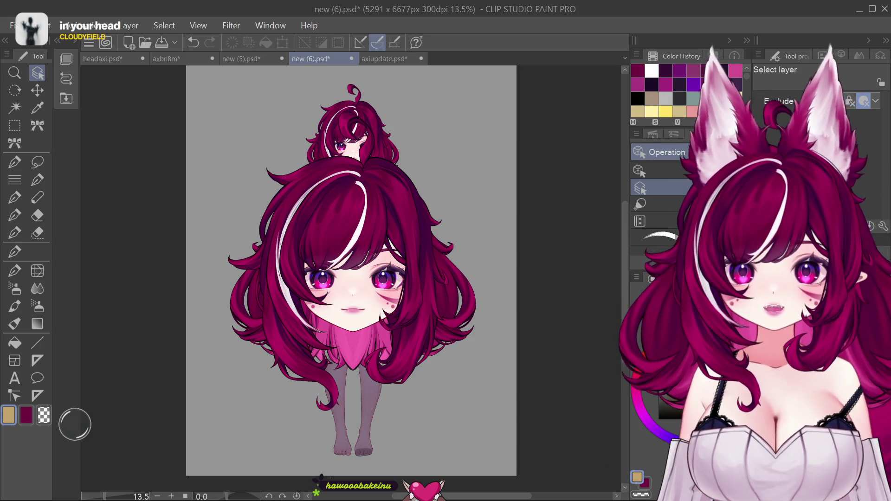
{"action": "left_click", "coordinate": [380, 59]}
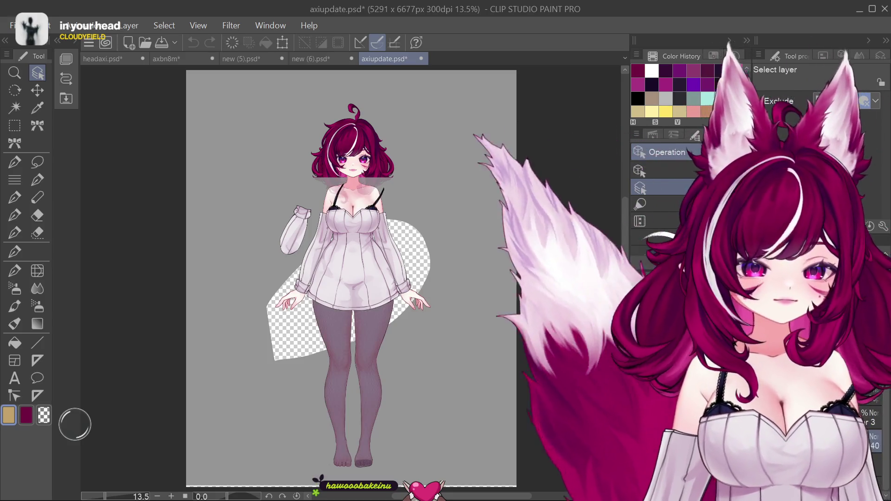
Restore the fuller hair, then switch through the new (5).psd and axbn8m documents.
{"action": "key", "text": "ctrl+z"}
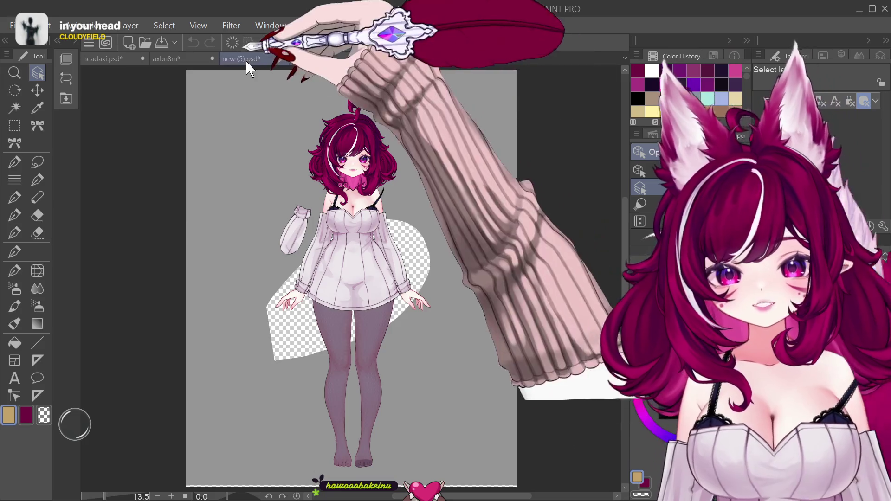
{"action": "left_click", "coordinate": [243, 58]}
{"action": "left_click", "coordinate": [185, 57]}
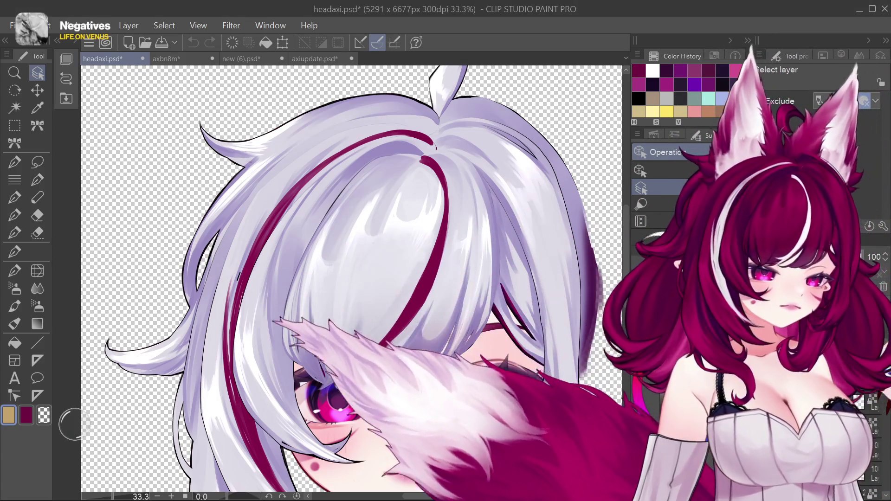
{"action": "key", "text": "alt+BackSpace"}
{"action": "key", "text": "ctrl+z"}
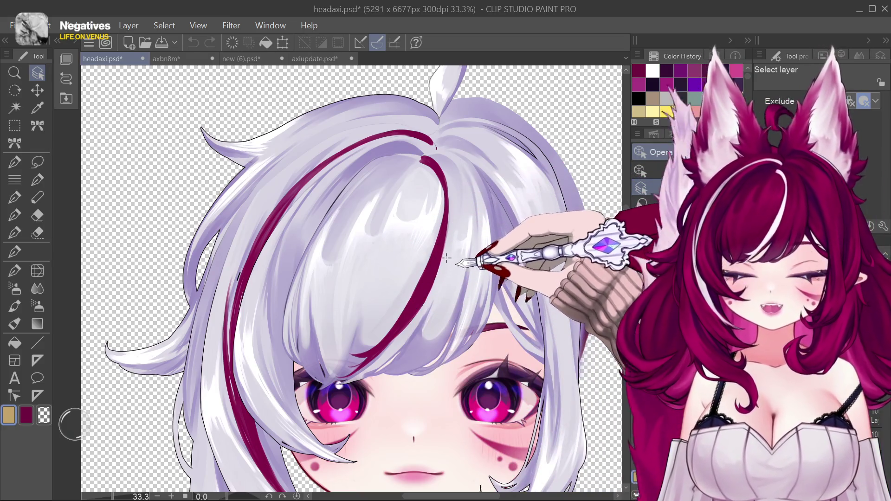
{"action": "scroll", "coordinate": [446, 260], "scroll_direction": "up", "scroll_amount": 3}
{"action": "scroll", "coordinate": [440, 274], "scroll_direction": "up", "scroll_amount": 2}
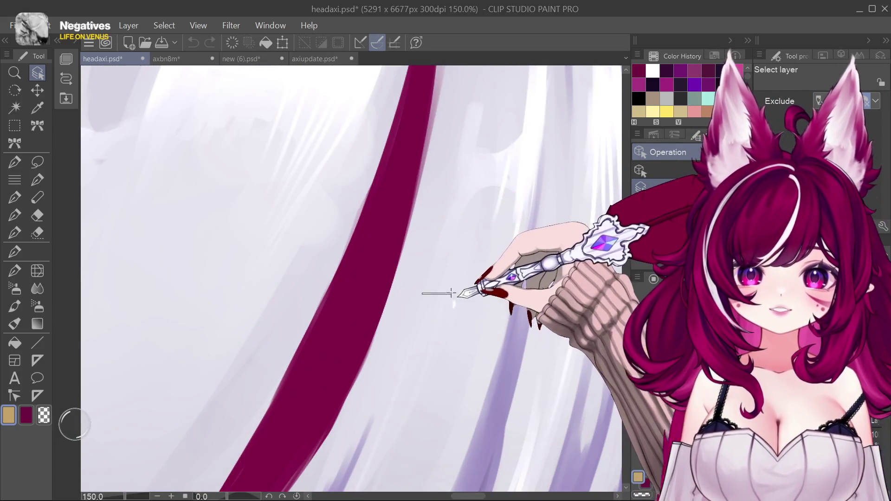
{"action": "mouse_move", "coordinate": [448, 332]}
{"action": "left_mouse_down"}
{"action": "mouse_move", "coordinate": [235, 232]}
{"action": "mouse_move", "coordinate": [353, 284]}
{"action": "left_mouse_up"}
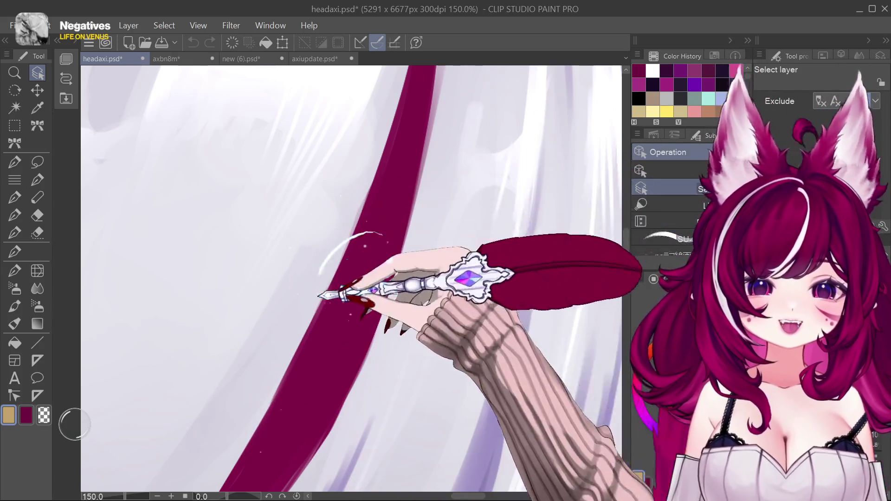
{"action": "scroll", "coordinate": [430, 282], "scroll_direction": "down", "scroll_amount": 3}
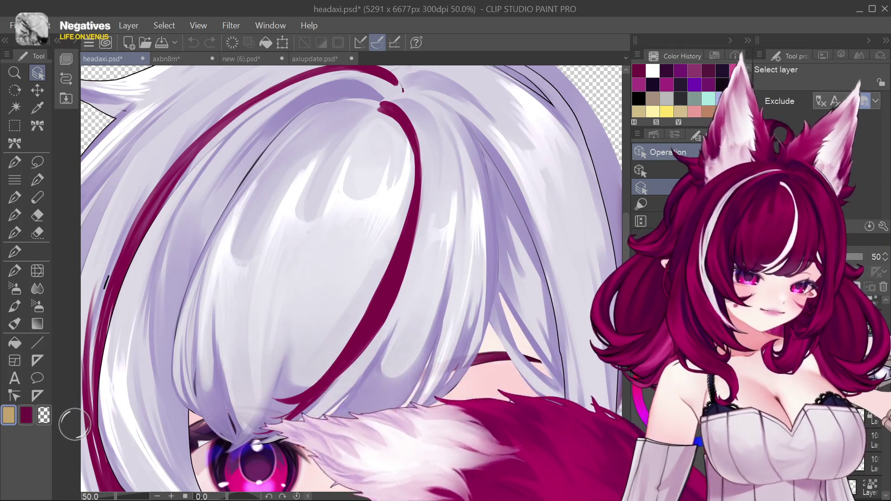
Delete the central white bang layer, comparing with undo/redo, leaving the forehead exposed.
{"action": "key", "text": "Delete"}
{"action": "key", "text": "ctrl+z"}
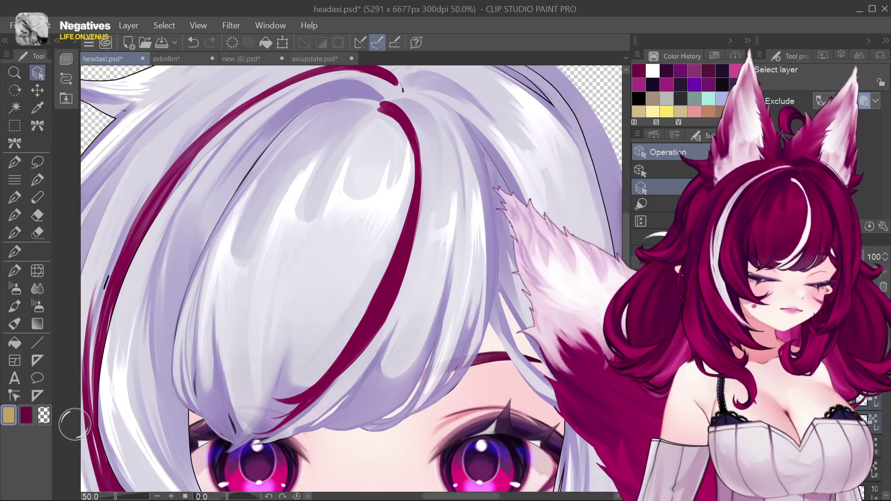
{"action": "key", "text": "Delete"}
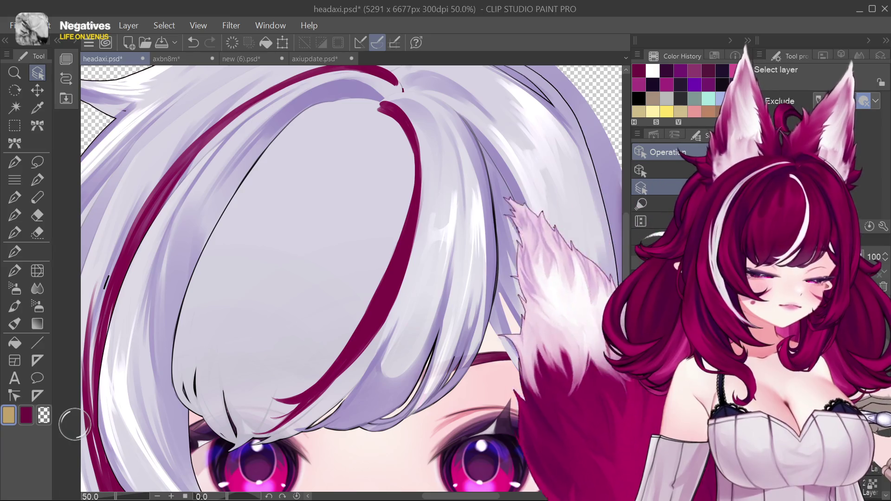
{"action": "key", "text": "Delete"}
{"action": "key", "text": "ctrl+z"}
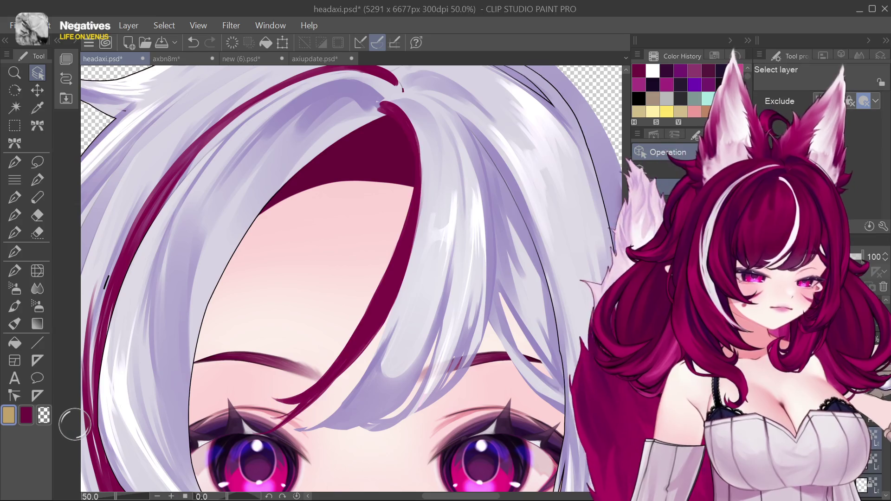
{"action": "key", "text": "ctrl+z"}
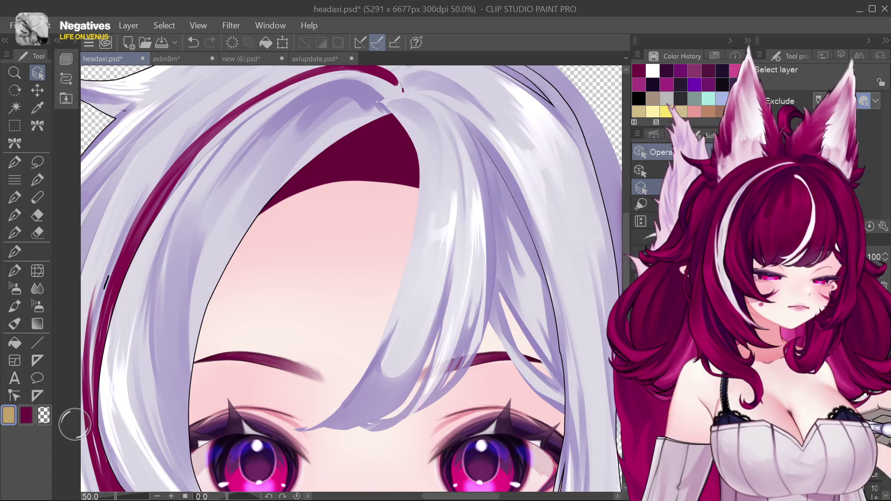
{"action": "key", "text": "ctrl+z"}
{"action": "key", "text": "ctrl+y"}
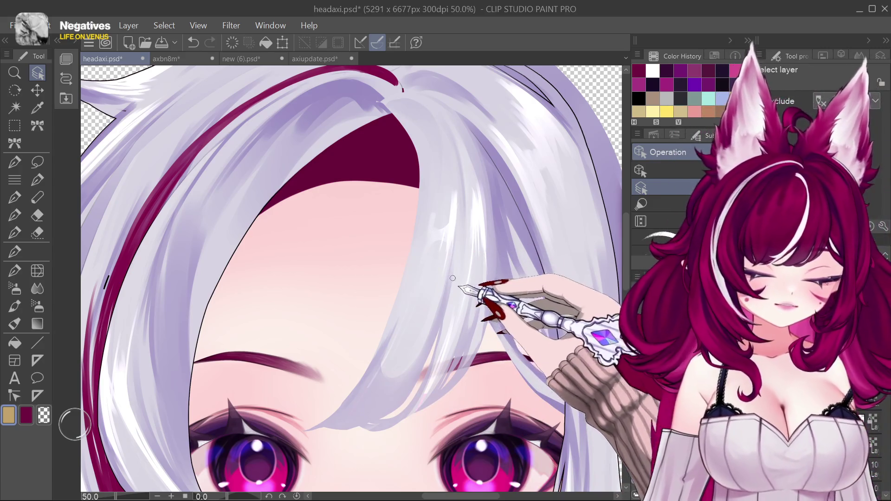
Scroll the canvas to inspect the white bangs over the forehead.
{"action": "scroll", "coordinate": [452, 278], "scroll_direction": "down", "scroll_amount": 1}
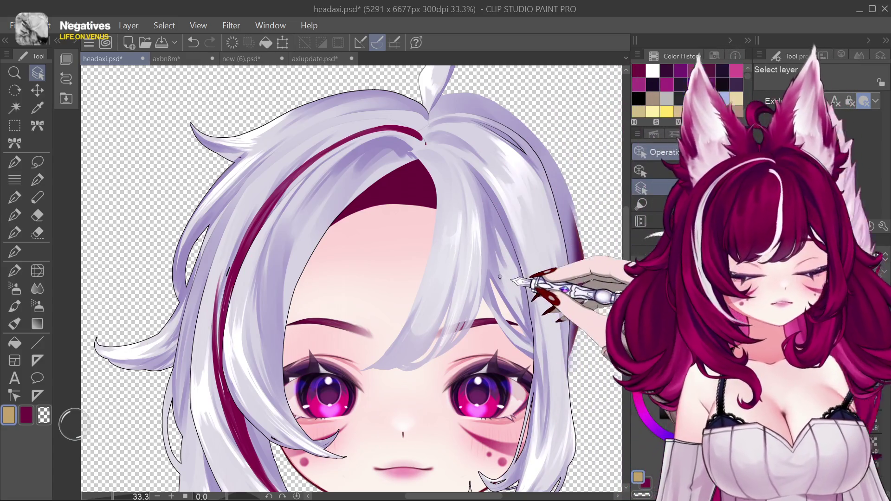
{"action": "scroll", "coordinate": [500, 277], "scroll_direction": "down", "scroll_amount": 1}
{"action": "scroll", "coordinate": [500, 277], "scroll_direction": "up", "scroll_amount": 1}
{"action": "scroll", "coordinate": [499, 277], "scroll_direction": "up", "scroll_amount": 1}
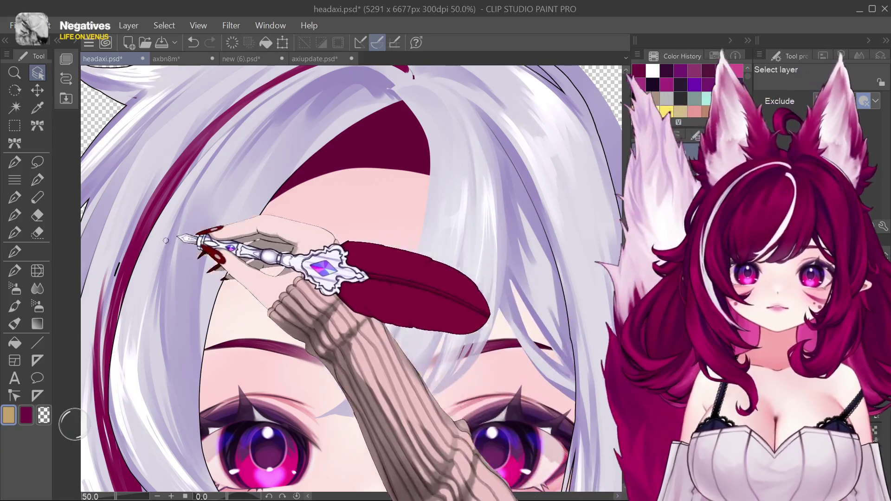
Set up the pen with a smaller brush and a dark navy colour.
{"action": "key", "text": "p"}
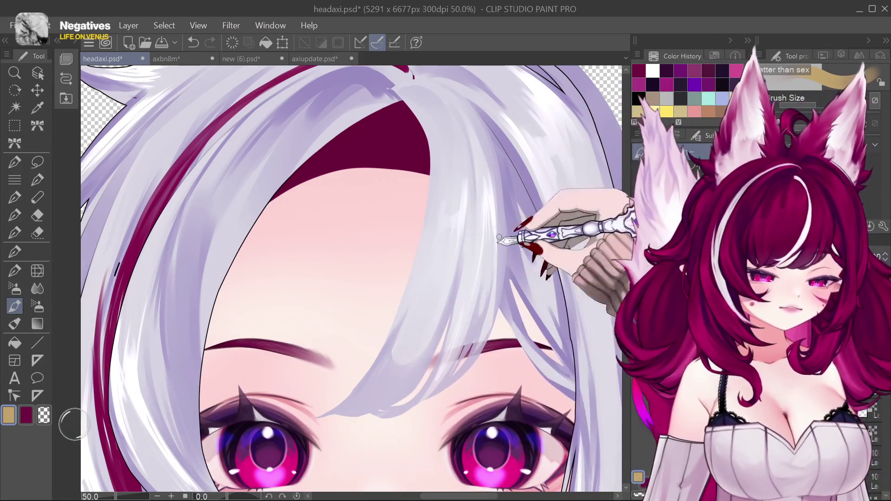
{"action": "left_click", "coordinate": [510, 183], "text": "alt"}
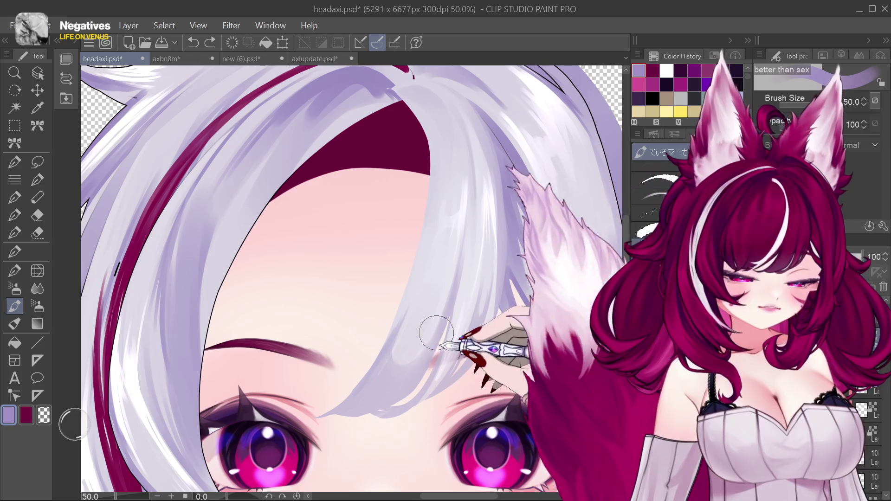
{"action": "key", "text": "ctrl+z"}
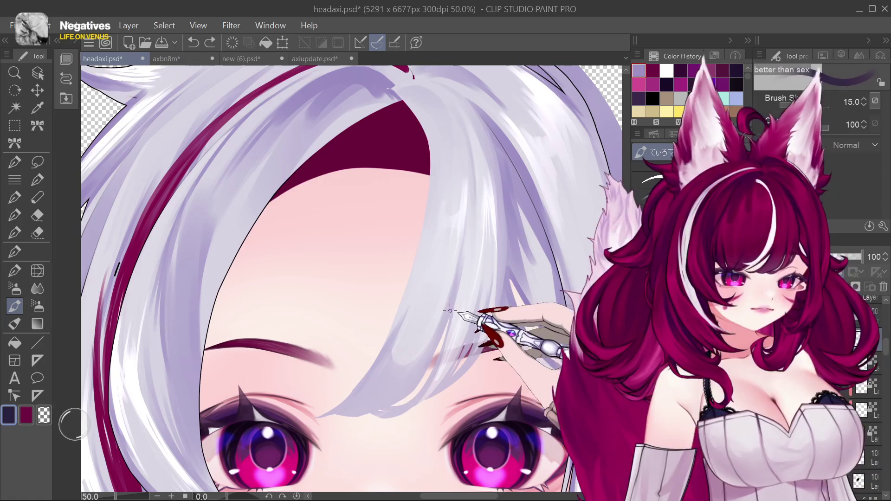
{"action": "key", "text": "bracketleft"}
{"action": "key", "text": "bracketleft"}
{"action": "left_click", "coordinate": [443, 331]}
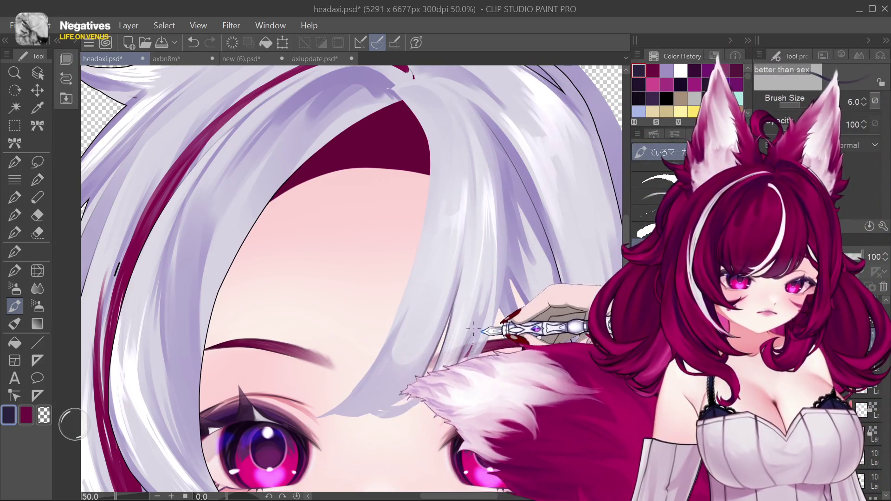
Paint a light strand into the bangs and small highlight marks along the hair edge.
{"action": "left_click_drag", "start_coordinate": [467, 367], "coordinate": [479, 332]}
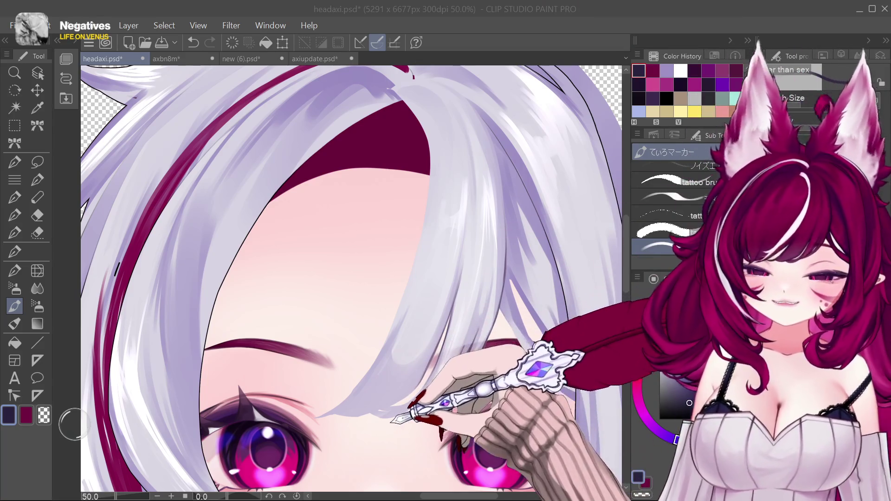
{"action": "left_click", "coordinate": [389, 407]}
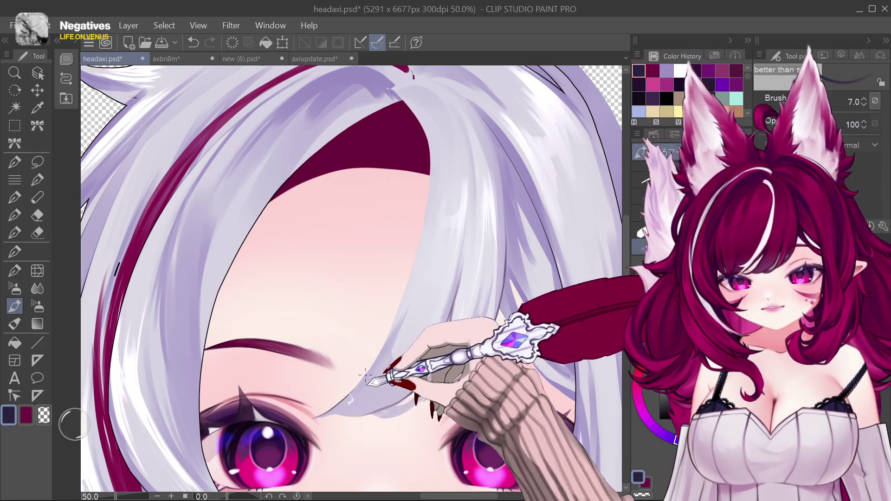
{"action": "left_click_drag", "start_coordinate": [353, 372], "coordinate": [389, 339]}
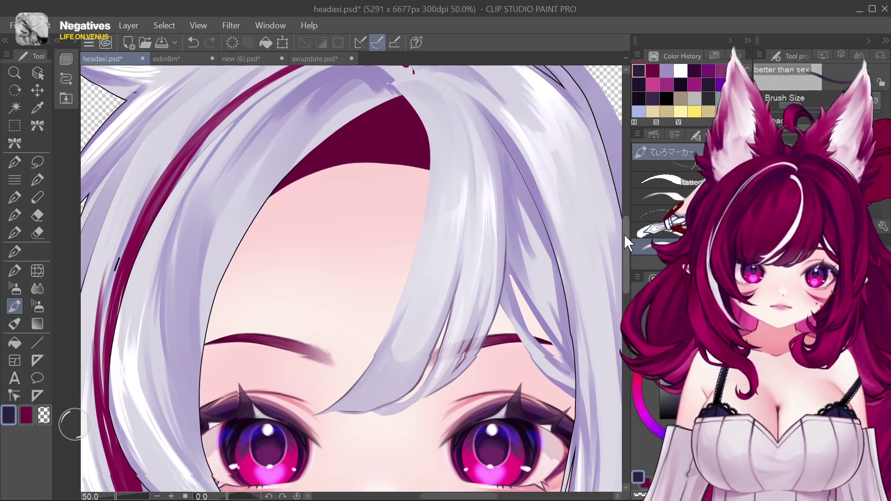
Draw a small correcting stroke on the bang tip above the right eye.
{"action": "scroll", "coordinate": [624, 234], "scroll_direction": "down", "scroll_amount": 3}
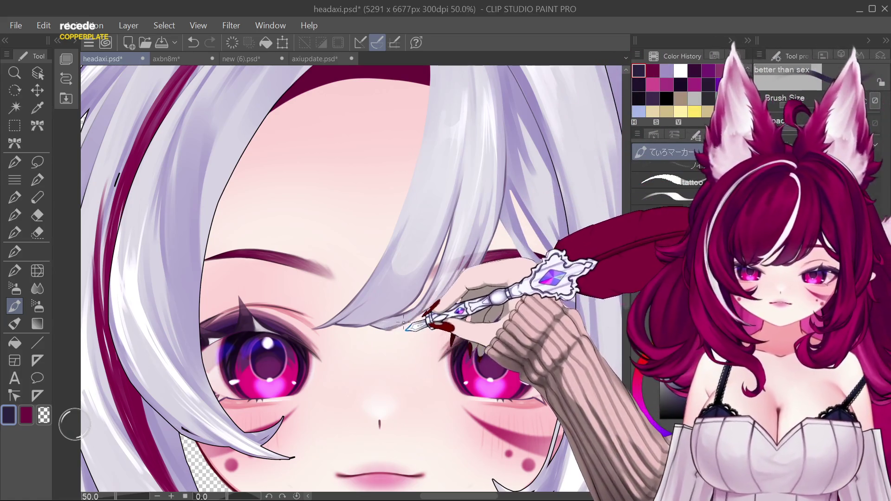
{"action": "left_click_drag", "start_coordinate": [383, 330], "coordinate": [379, 322]}
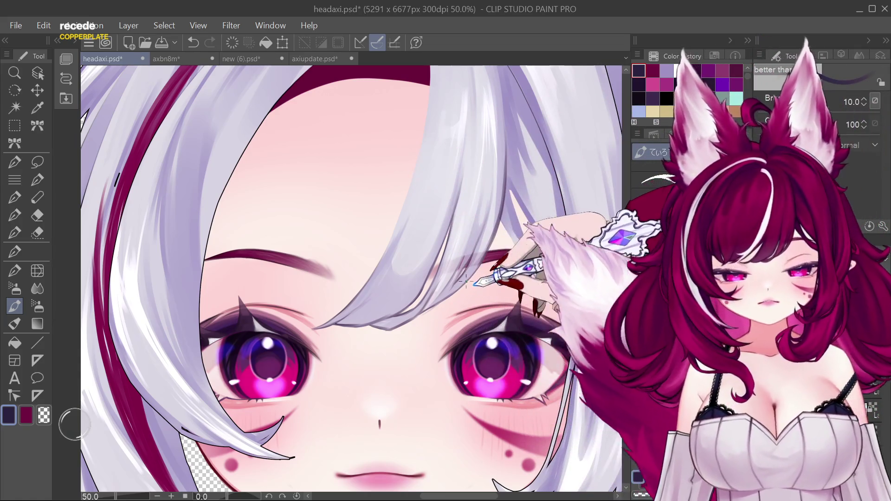
{"action": "scroll", "coordinate": [482, 257], "scroll_direction": "down", "scroll_amount": 8}
At 33.3% zoom, compare the earlier full bangs with the side-swept version, keeping side-swept.
{"action": "scroll", "coordinate": [446, 259], "scroll_direction": "up", "scroll_amount": 6}
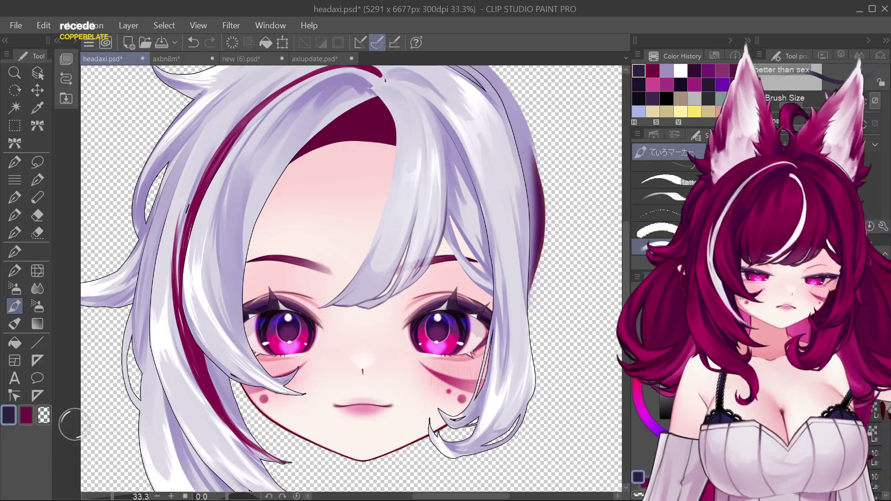
{"action": "key", "text": "ctrl+z"}
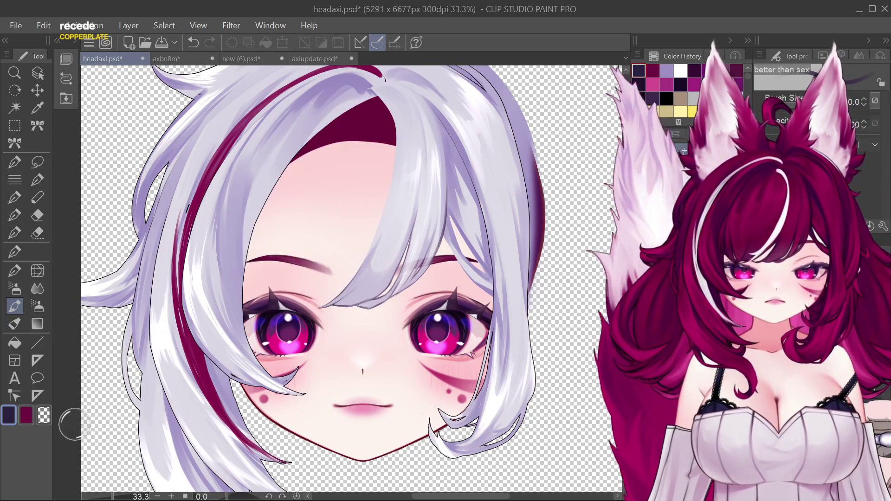
{"action": "key", "text": "ctrl+y"}
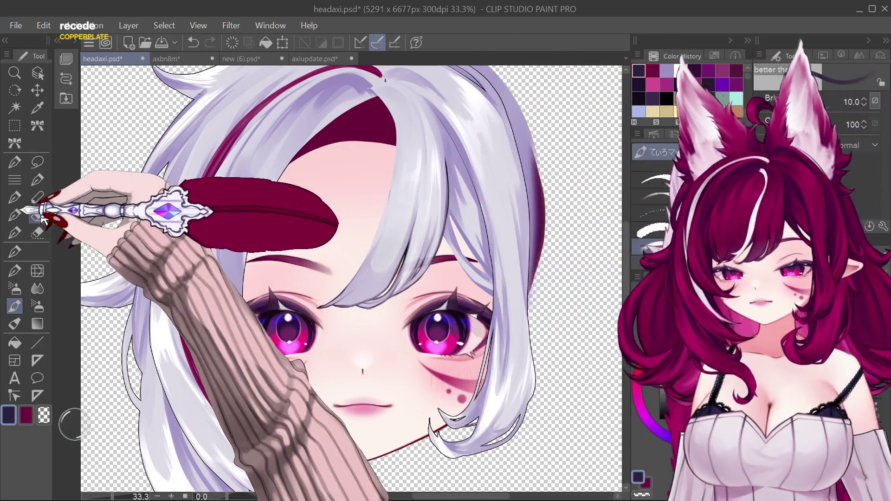
{"action": "left_click", "coordinate": [38, 216]}
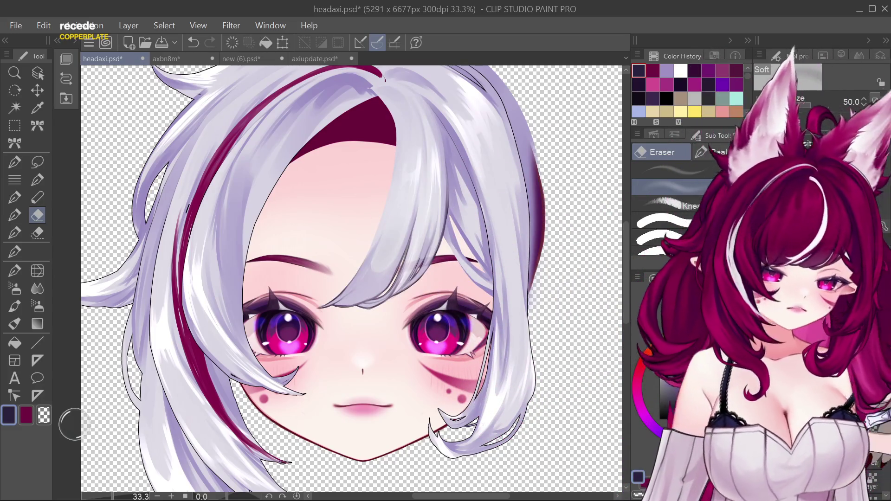
Restore the full bangs and erase their right side with a 300 px Soft eraser.
{"action": "key", "text": "ctrl+z"}
{"action": "key", "text": "ctrl+y"}
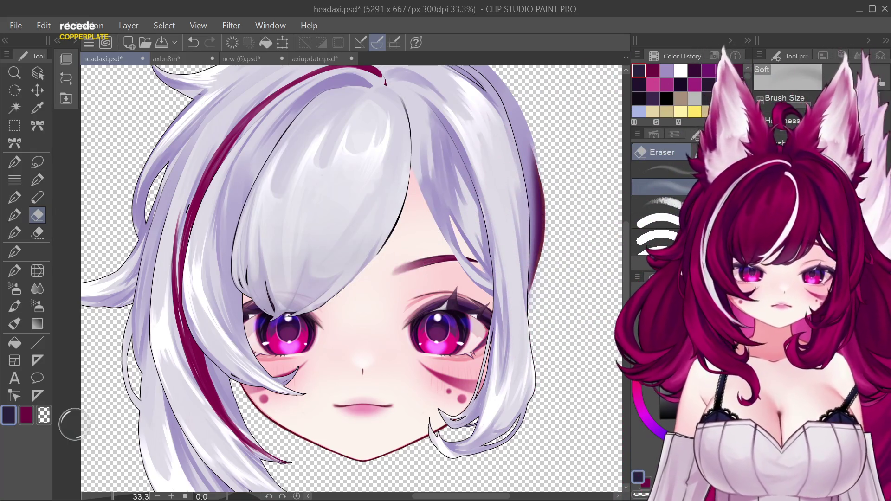
{"action": "key", "text": "ctrl+z"}
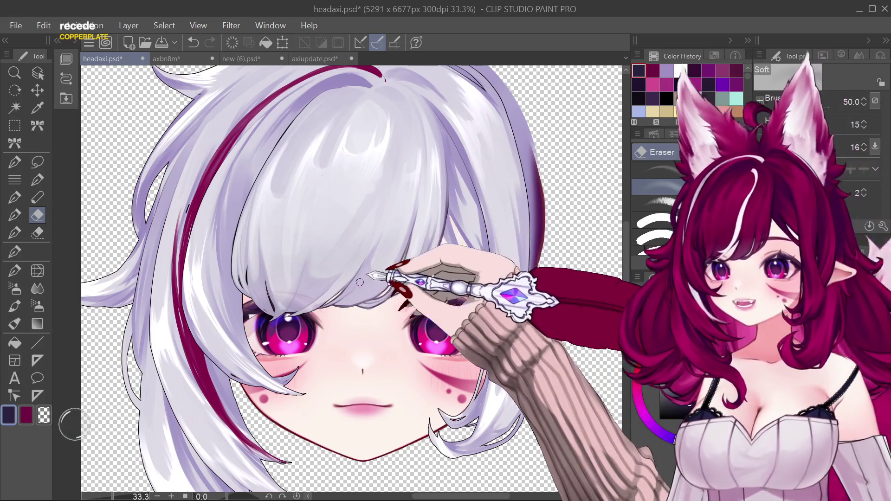
{"action": "left_click", "coordinate": [366, 274], "text": "alt"}
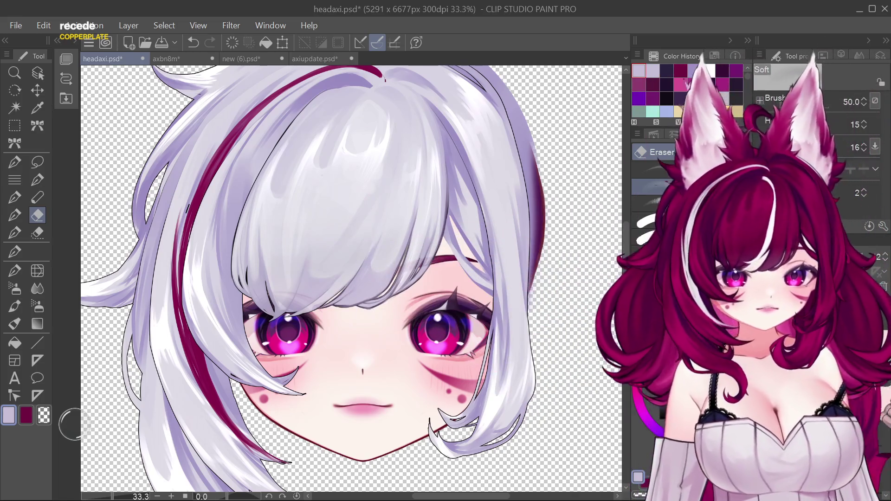
{"action": "key", "text": "ctrl+y"}
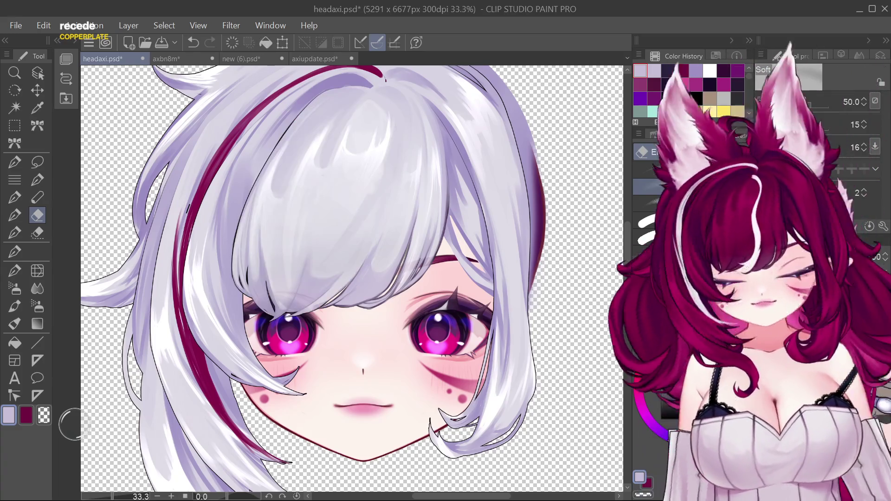
{"action": "key", "text": "ctrl+z"}
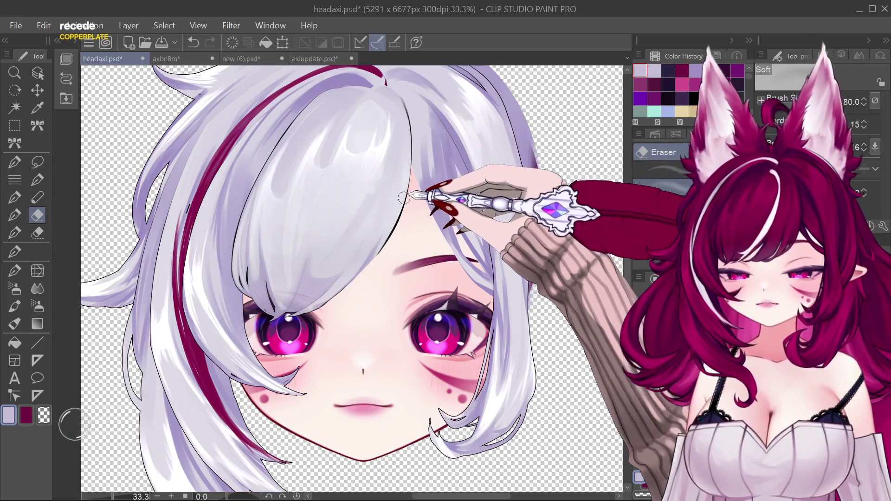
{"action": "key", "text": "bracketright"}
{"action": "key", "text": "bracketright"}
{"action": "key", "text": "bracketright"}
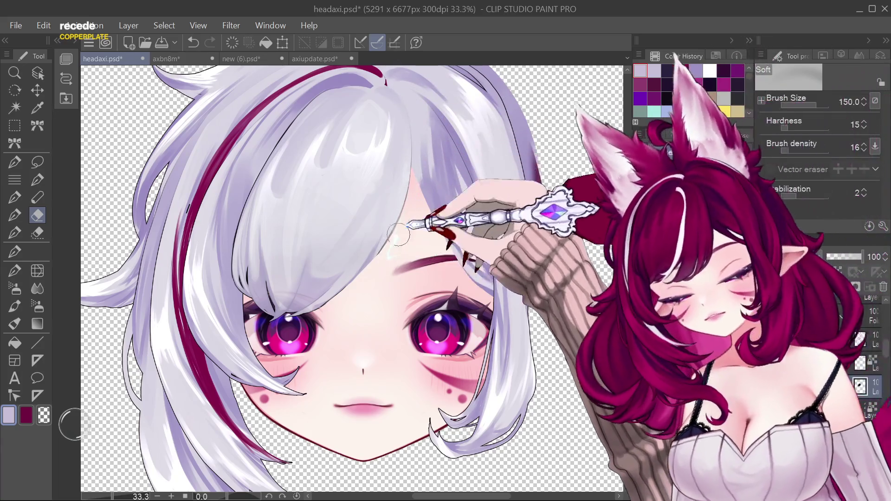
{"action": "key", "text": "bracketright"}
{"action": "key", "text": "bracketright"}
{"action": "key", "text": "bracketright"}
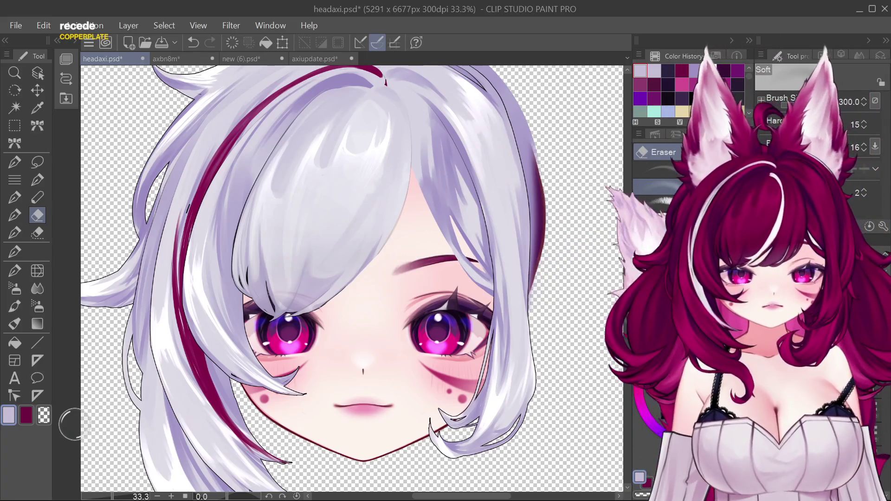
Switch to the pen in dark navy at 12 px.
{"action": "left_click", "coordinate": [668, 70]}
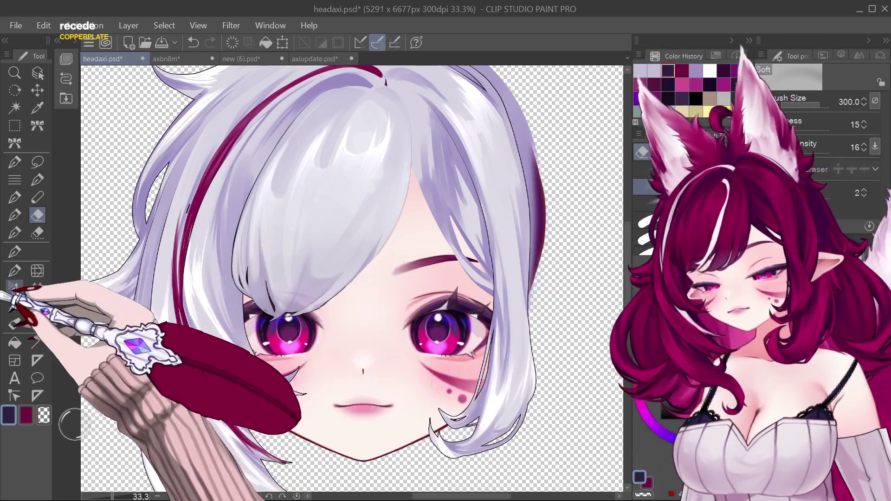
{"action": "key", "text": "p"}
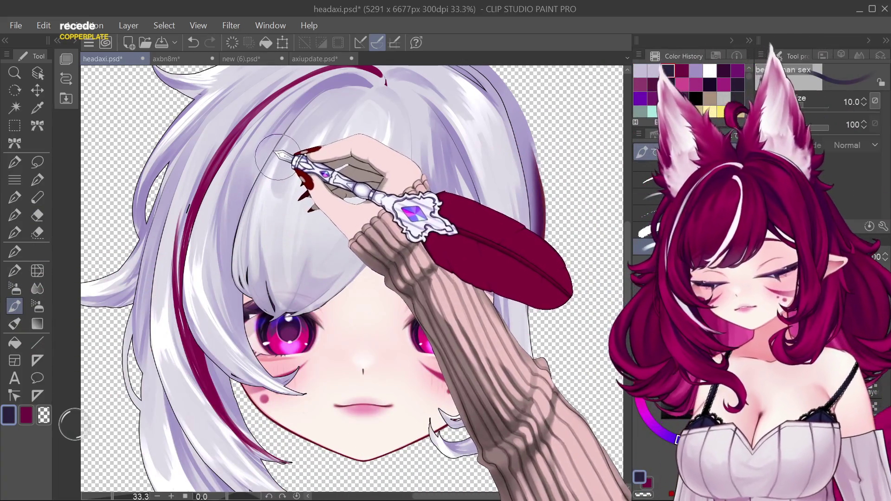
{"action": "key", "text": "bracketright"}
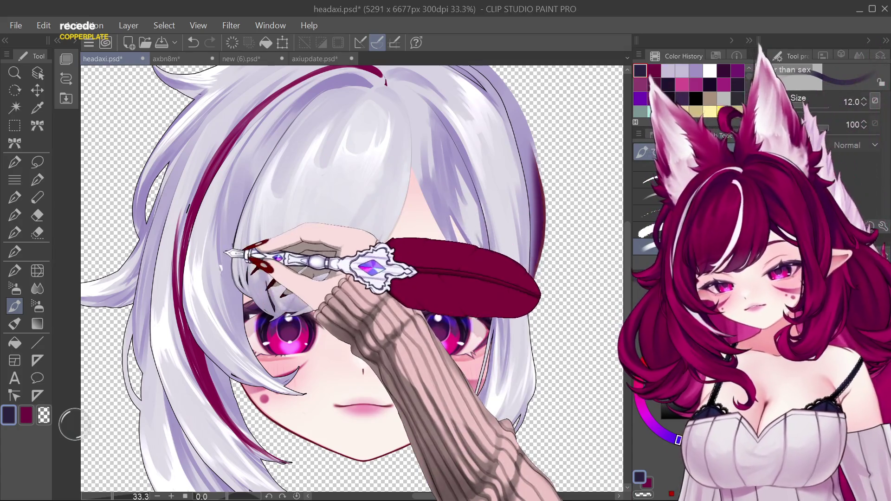
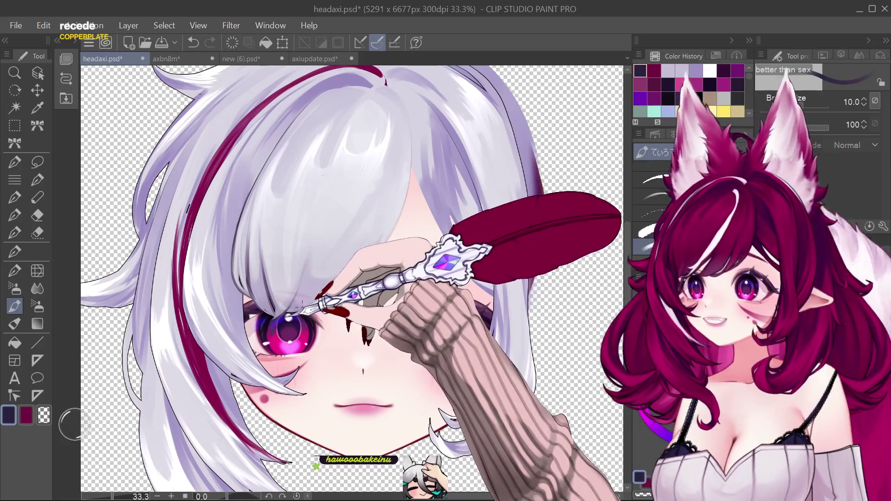
Paint a fine stroke on the bangs near the eye with a reduced brush size.
{"action": "key", "text": "bracketleft"}
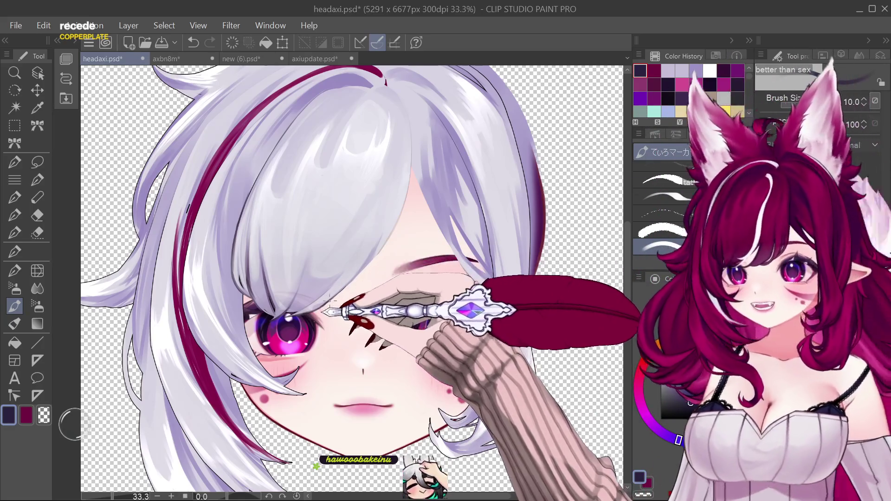
{"action": "key", "text": "ctrl+z"}
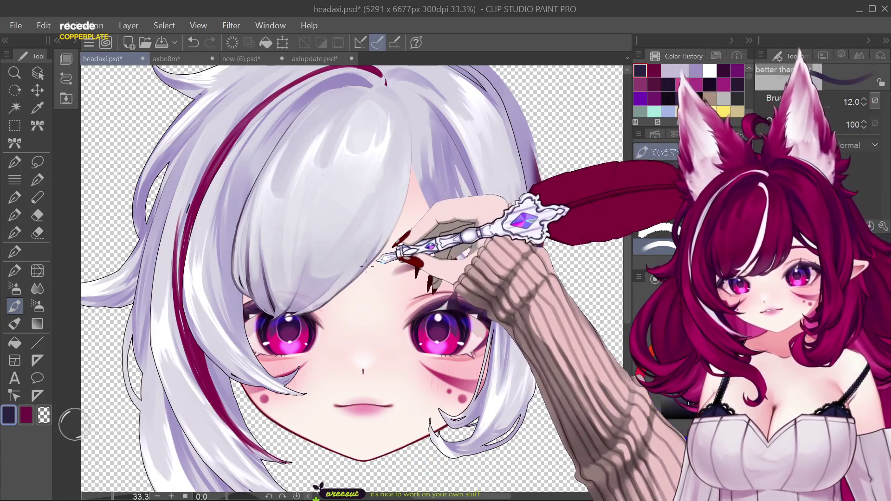
{"action": "key", "text": "bracketleft"}
{"action": "key", "text": "bracketleft"}
{"action": "key", "text": "bracketleft"}
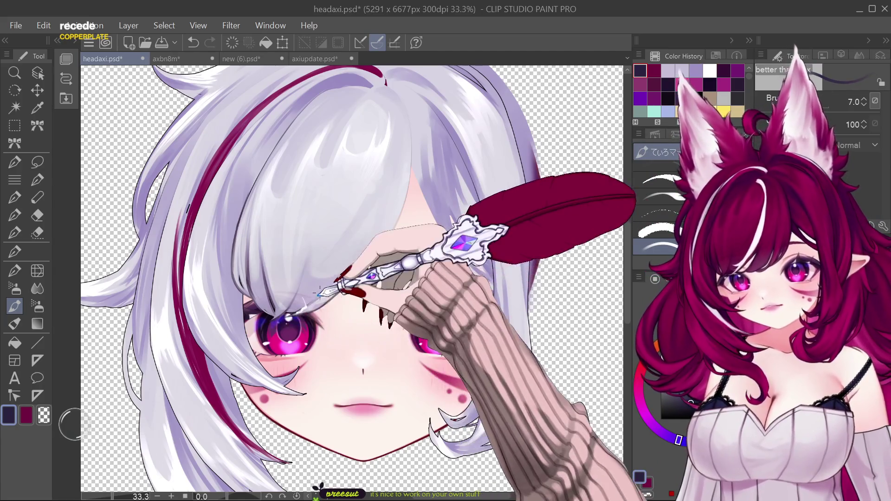
{"action": "key", "text": "bracketright"}
{"action": "key", "text": "bracketright"}
{"action": "key", "text": "bracketright"}
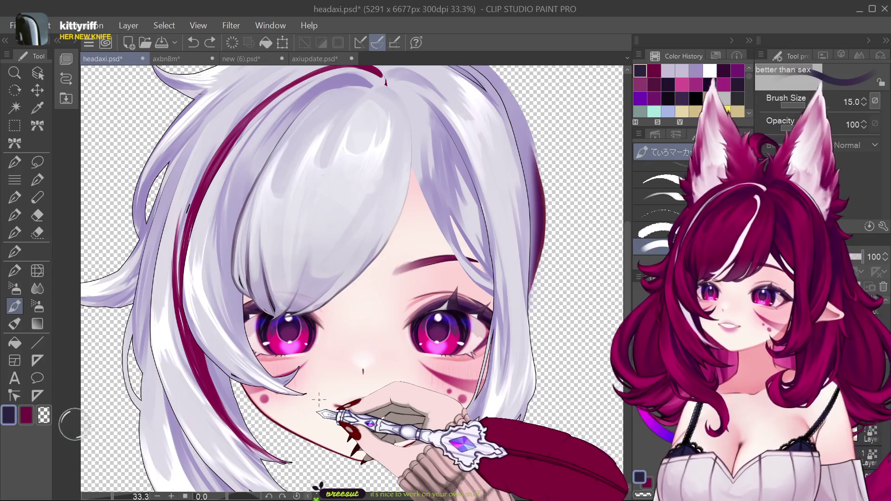
{"action": "key", "text": "bracketleft"}
{"action": "key", "text": "bracketleft"}
{"action": "key", "text": "bracketleft"}
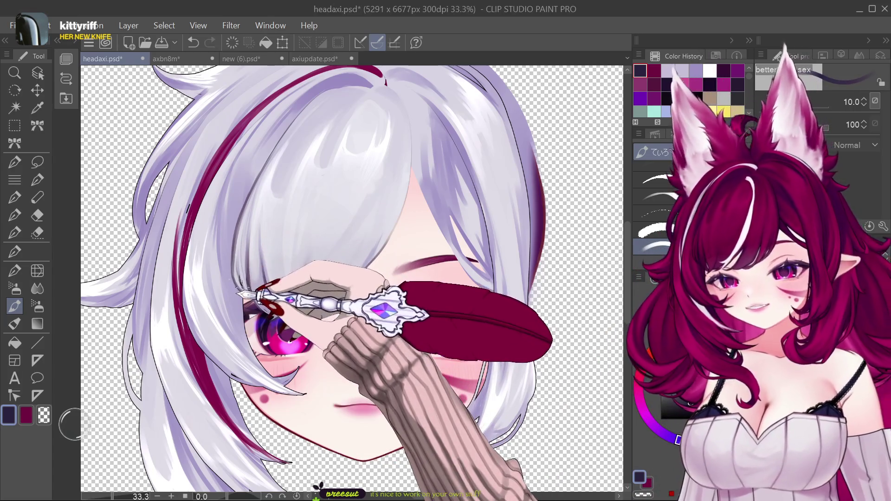
{"action": "left_click_drag", "start_coordinate": [249, 297], "coordinate": [233, 246]}
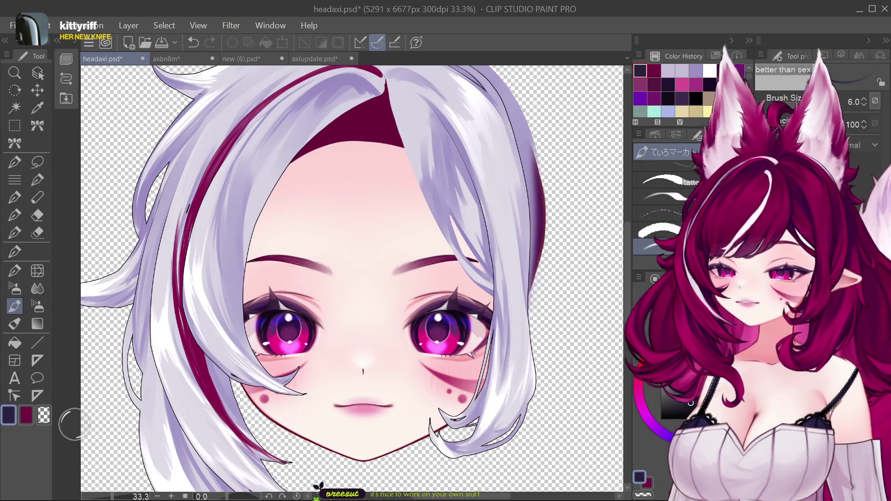
Toggle the front bangs on and off repeatedly to compare the face.
{"action": "key", "text": "ctrl+y"}
{"action": "key", "text": "ctrl+y"}
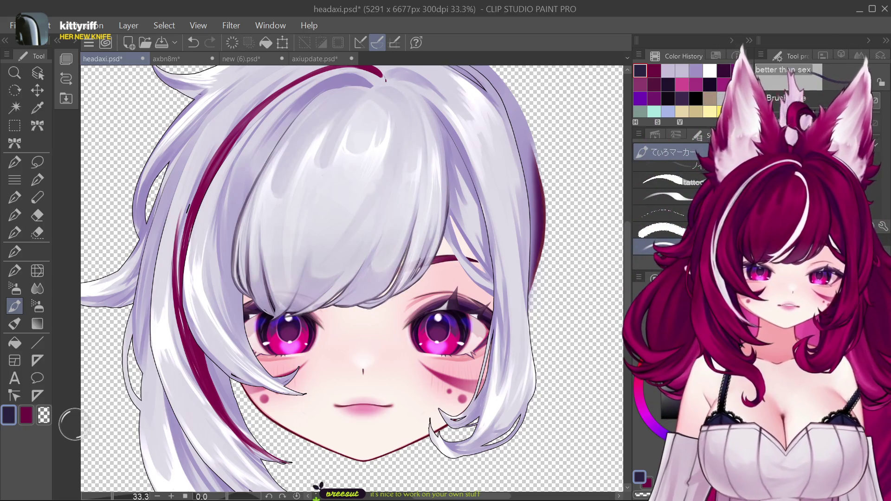
{"action": "key", "text": "ctrl+z"}
{"action": "key", "text": "ctrl+z"}
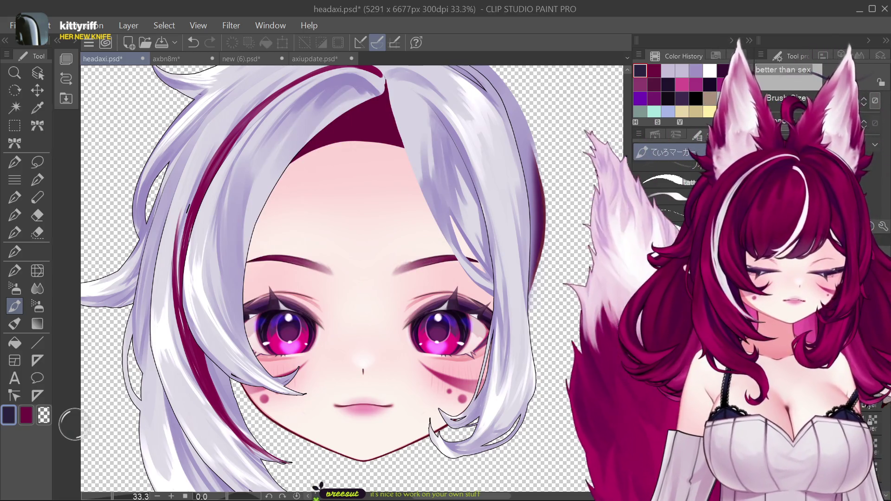
{"action": "key", "text": "ctrl+y"}
{"action": "key", "text": "ctrl+z"}
{"action": "key", "text": "ctrl+z"}
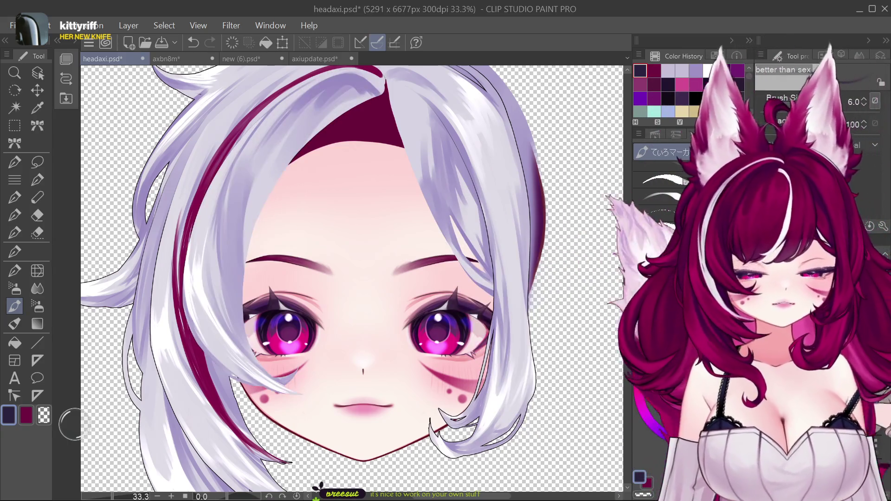
{"action": "key", "text": "ctrl+y"}
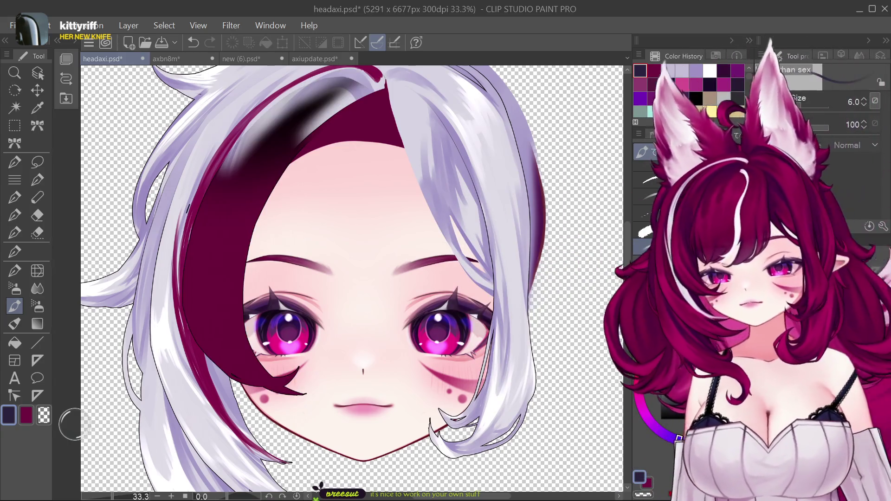
{"action": "key", "text": "ctrl+z"}
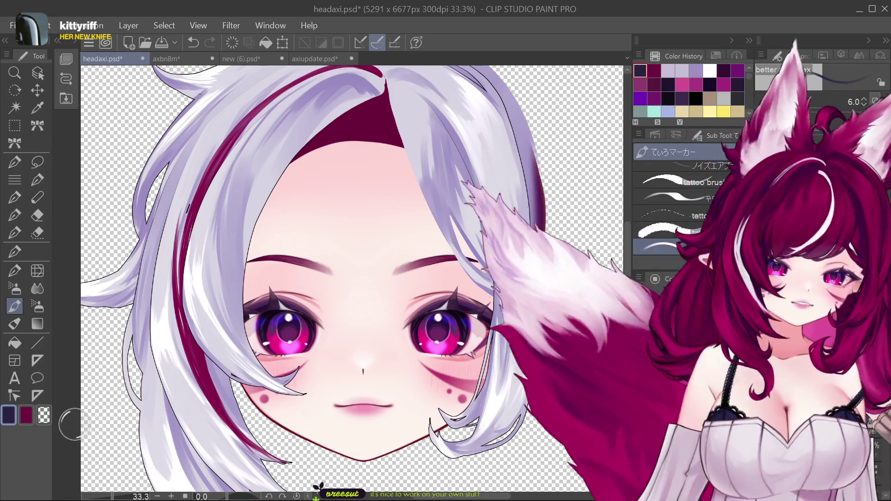
{"action": "key", "text": "ctrl+y"}
{"action": "key", "text": "ctrl+z"}
Leave the front bangs hidden and choose soft lavender from Color History.
{"action": "key", "text": "ctrl+y"}
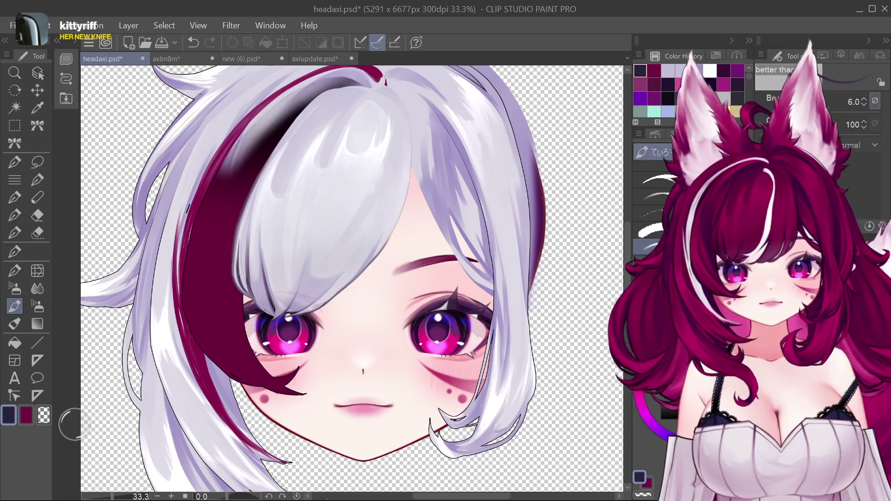
{"action": "key", "text": "ctrl+z"}
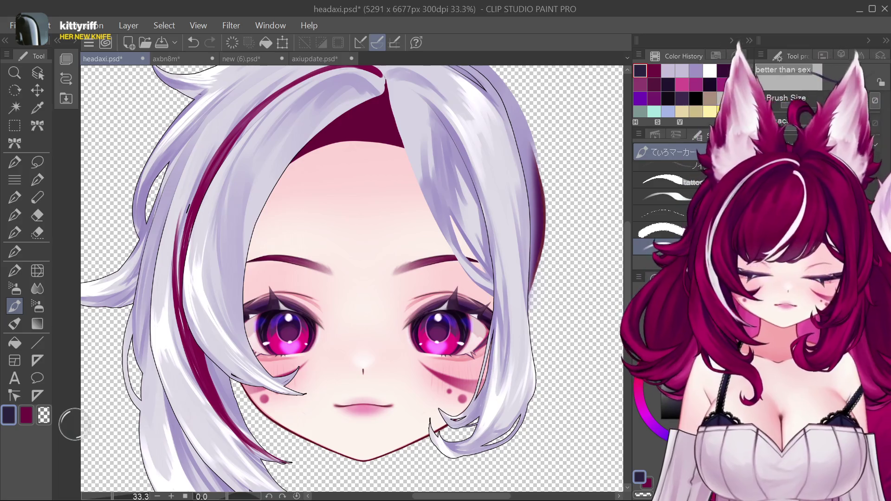
{"action": "left_click", "coordinate": [228, 300], "text": "alt"}
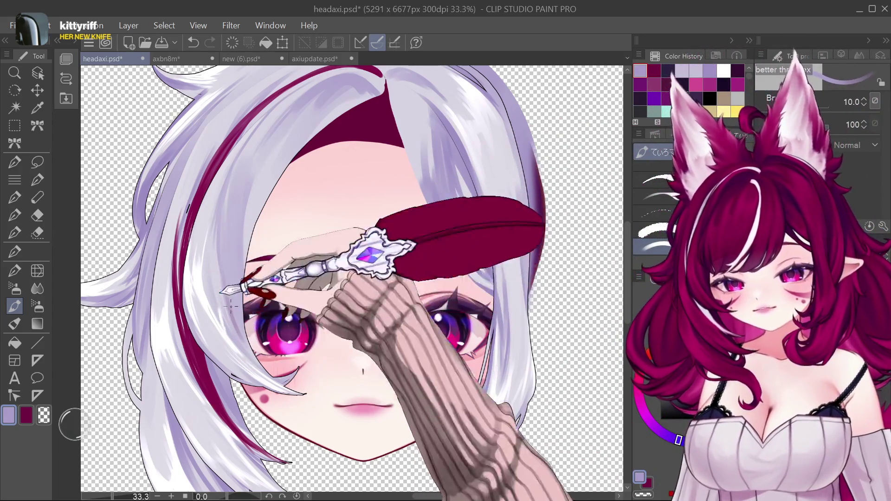
Repaint the soft lavender stroke along the hairline and switch the colour to white.
{"action": "key", "text": "ctrl+z"}
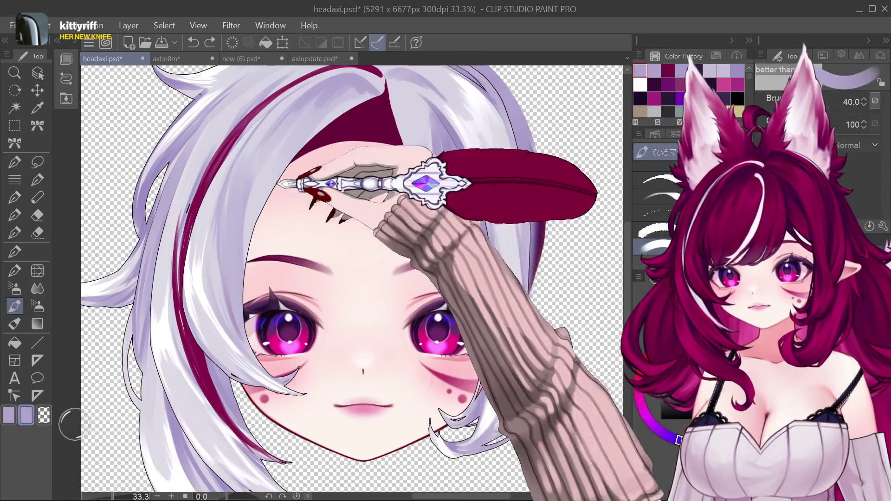
{"action": "left_click_drag", "start_coordinate": [237, 294], "coordinate": [244, 339]}
{"action": "key", "text": "bracketright"}
{"action": "key", "text": "bracketright"}
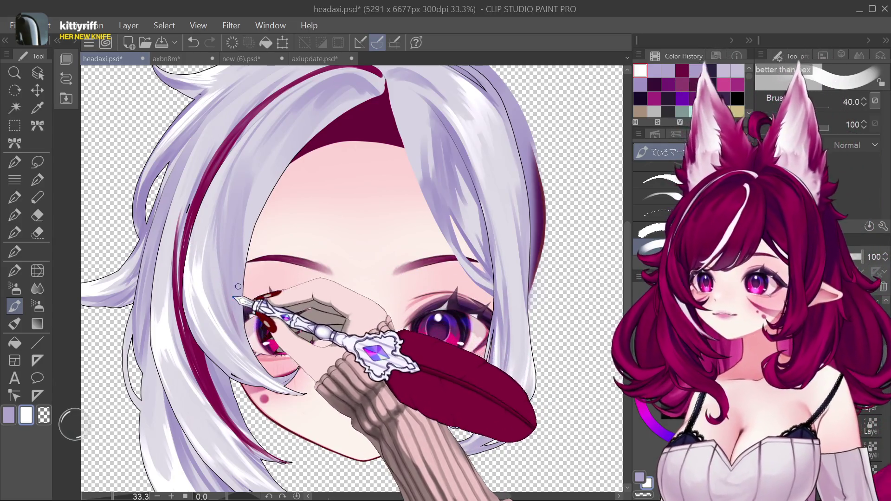
Enlarge the brush to 50 for broad strokes, then pick the dark navy colour.
{"action": "key", "text": "bracketright"}
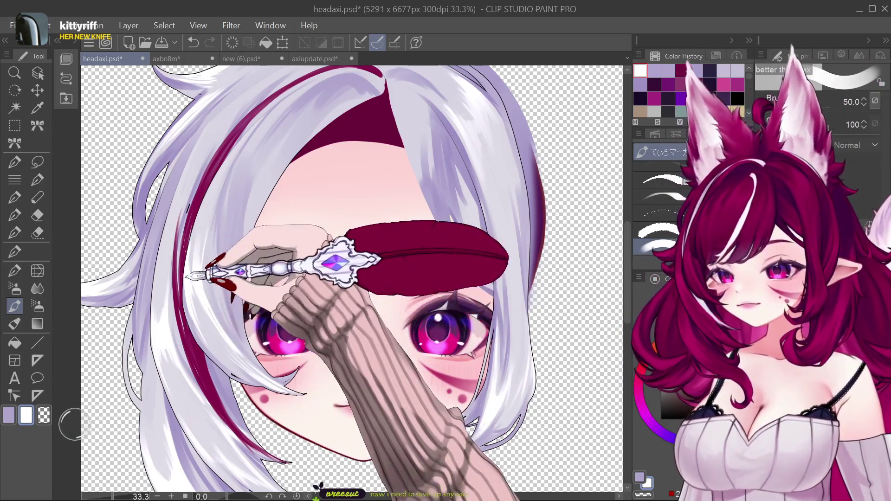
{"action": "key", "text": "bracketleft"}
{"action": "key", "text": "bracketleft"}
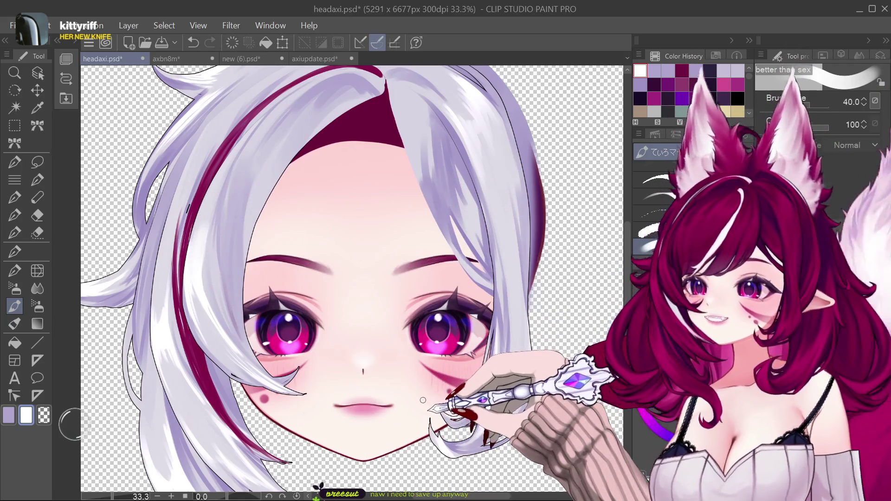
{"action": "key", "text": "bracketleft"}
{"action": "key", "text": "bracketleft"}
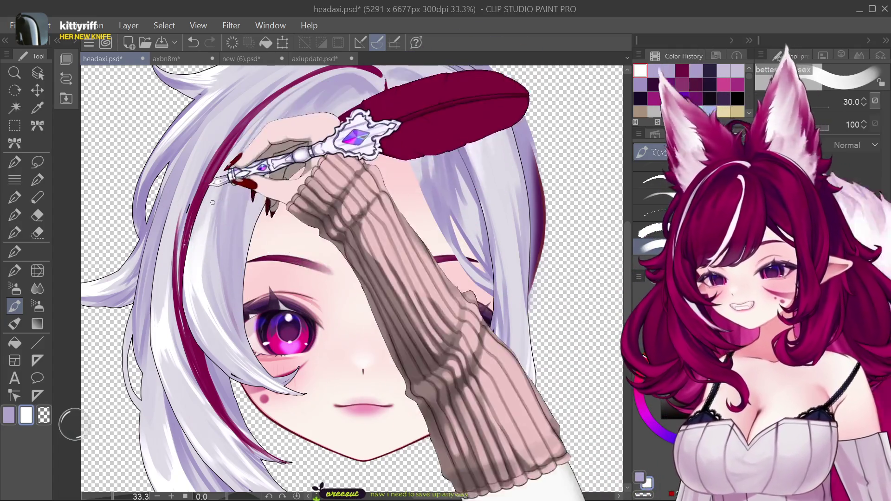
{"action": "key", "text": "bracketright"}
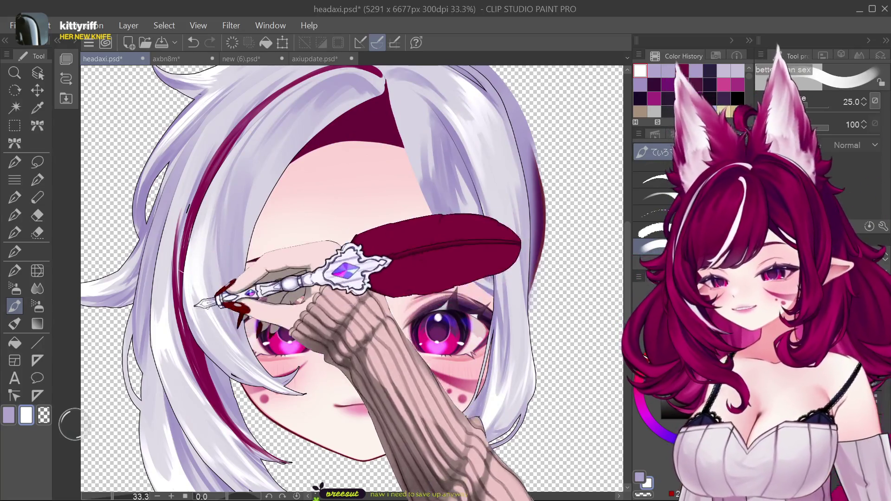
{"action": "key", "text": "bracketright"}
{"action": "key", "text": "bracketright"}
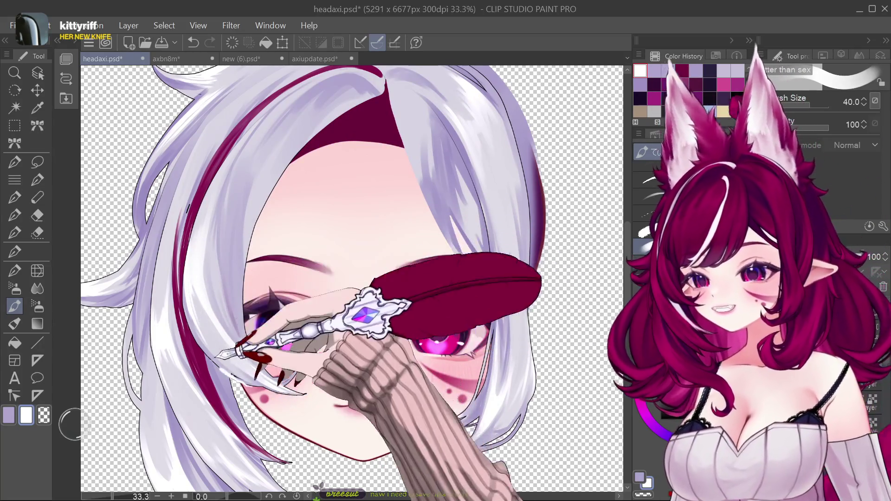
{"action": "key", "text": "bracketright"}
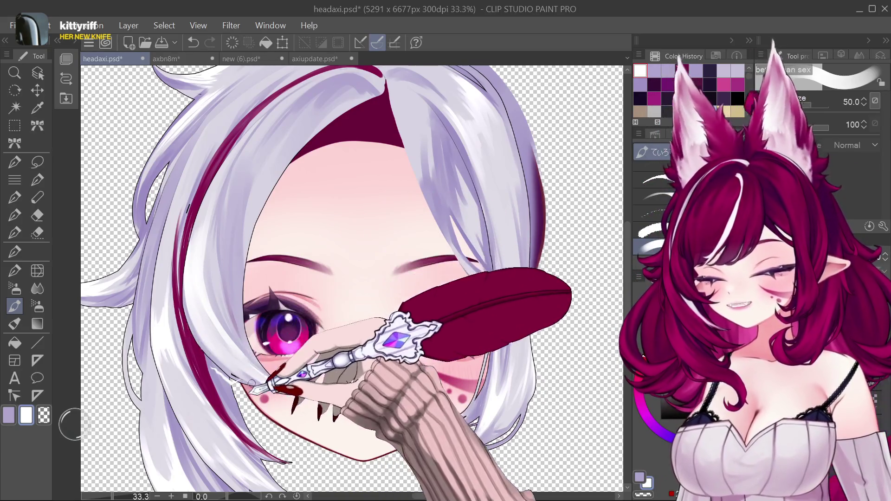
{"action": "key", "text": "bracketleft"}
{"action": "key", "text": "bracketleft"}
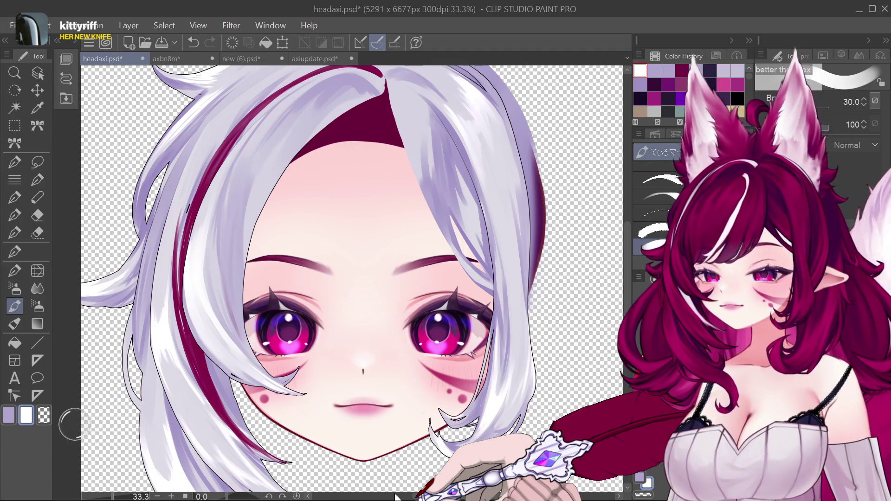
{"action": "key", "text": "bracketright"}
{"action": "key", "text": "bracketright"}
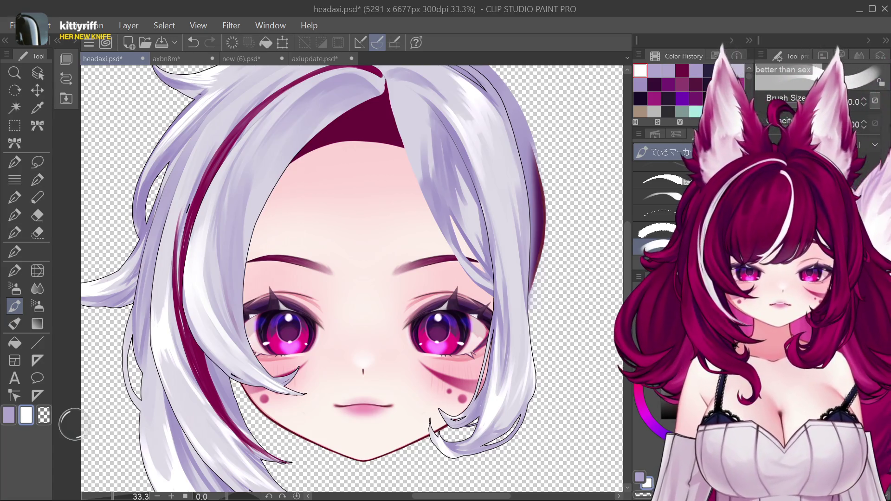
{"action": "left_click", "coordinate": [709, 70]}
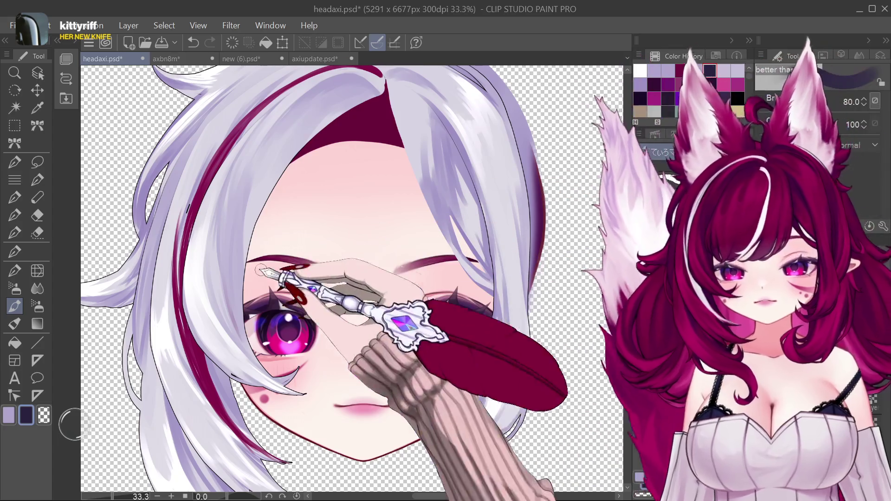
Ink fine dark navy lines on the hair strands over the forehead with a small pen.
{"action": "key", "text": "bracketleft"}
{"action": "key", "text": "bracketleft"}
{"action": "key", "text": "bracketleft"}
{"action": "key", "text": "bracketleft"}
{"action": "key", "text": "bracketleft"}
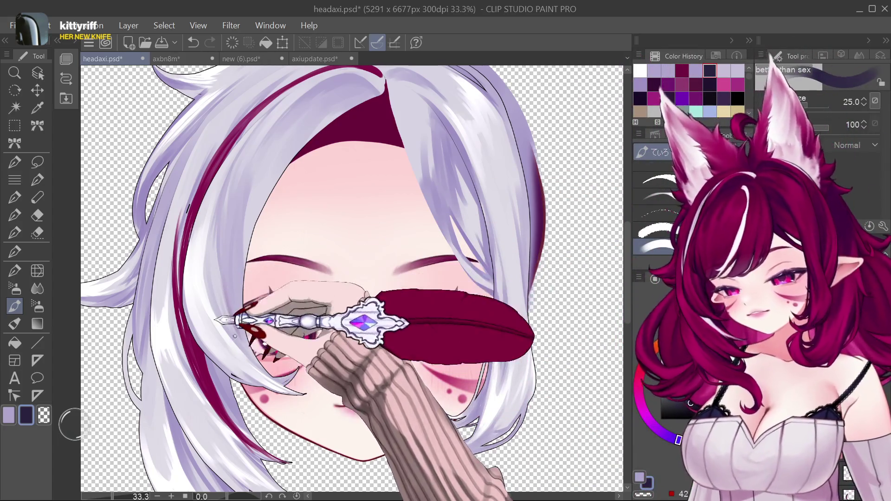
{"action": "key", "text": "bracketleft"}
{"action": "key", "text": "bracketleft"}
{"action": "key", "text": "bracketleft"}
{"action": "key", "text": "bracketleft"}
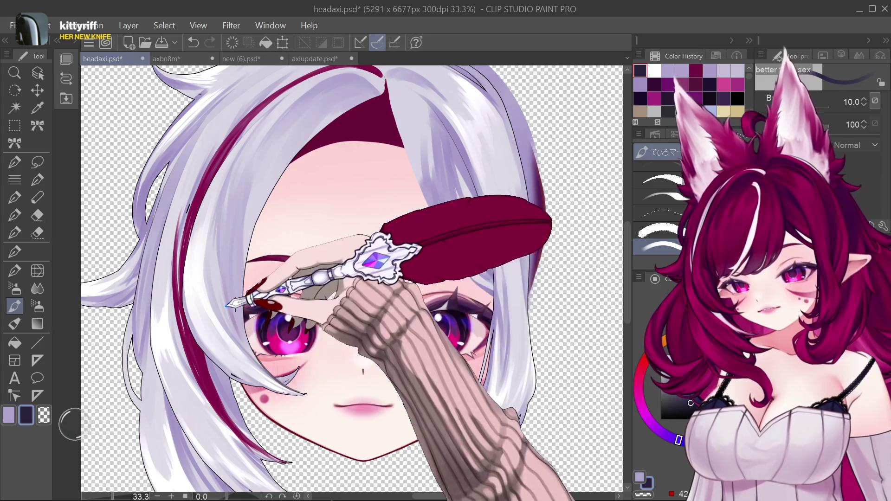
{"action": "key", "text": "bracketright"}
{"action": "key", "text": "bracketright"}
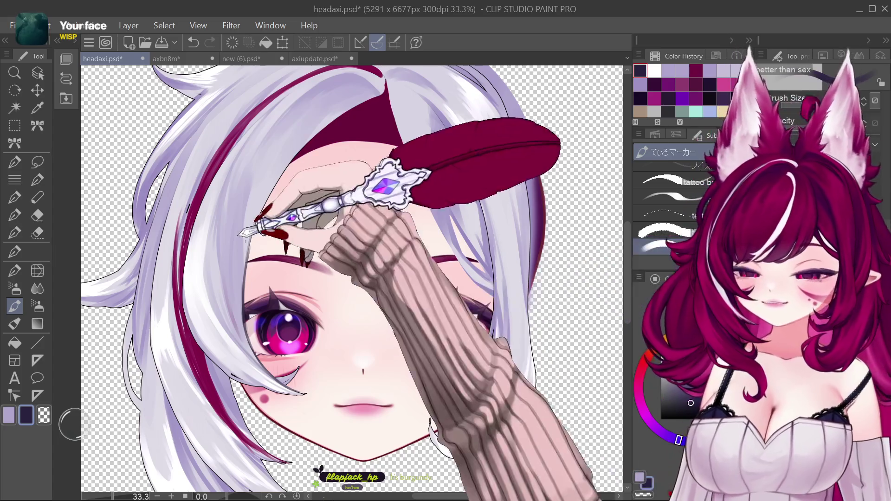
{"action": "key", "text": "ctrl+z"}
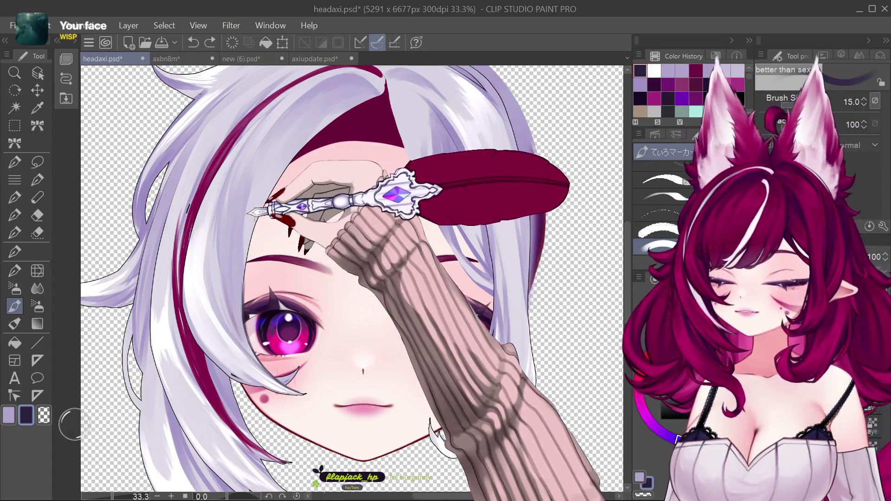
{"action": "key", "text": "bracketleft"}
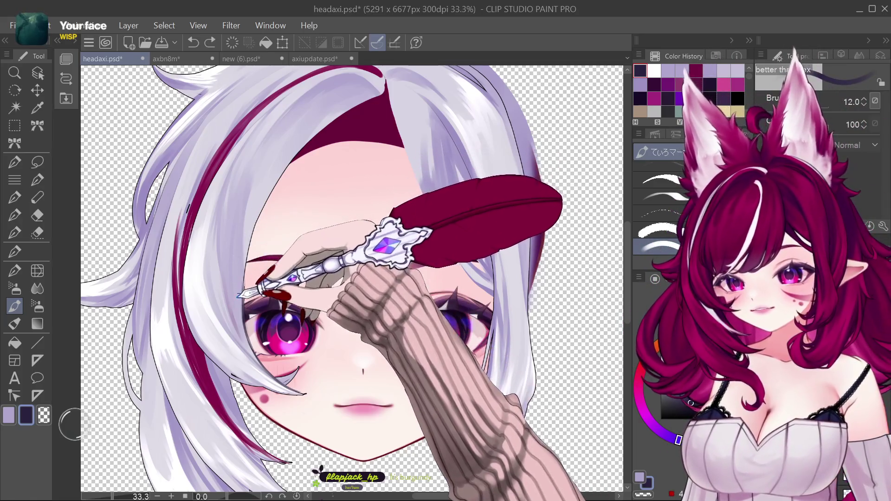
{"action": "key", "text": "bracketright"}
{"action": "key", "text": "bracketright"}
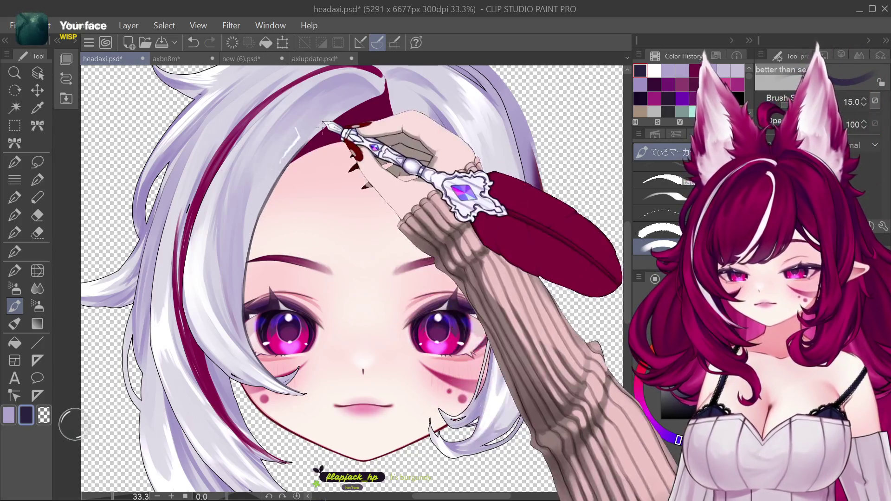
{"action": "key", "text": "bracketleft"}
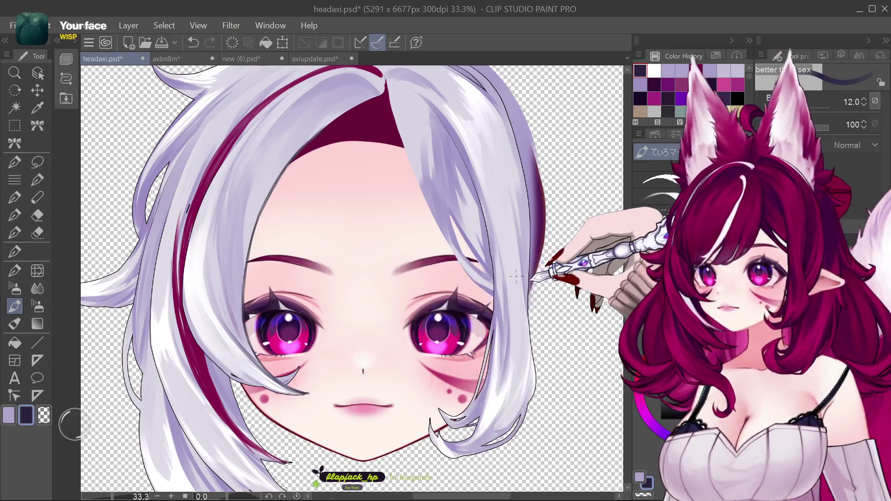
{"action": "key", "text": "ctrl+minus"}
{"action": "key", "text": "ctrl+minus"}
{"action": "key", "text": "ctrl+minus"}
{"action": "scroll", "coordinate": [423, 309], "scroll_direction": "up", "scroll_amount": 4}
Extend the dark outline along the lower edge of the strand beside the left eye.
{"action": "scroll", "coordinate": [422, 309], "scroll_direction": "up", "scroll_amount": 3}
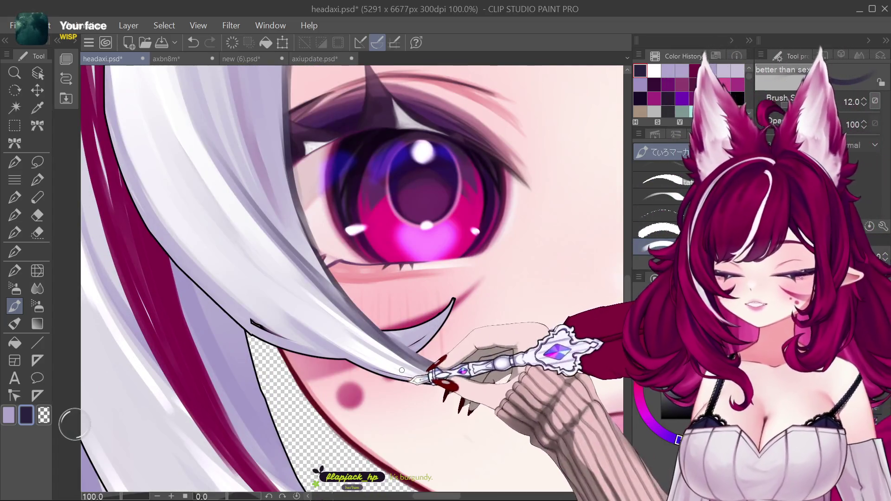
{"action": "left_click_drag", "start_coordinate": [482, 381], "coordinate": [372, 323]}
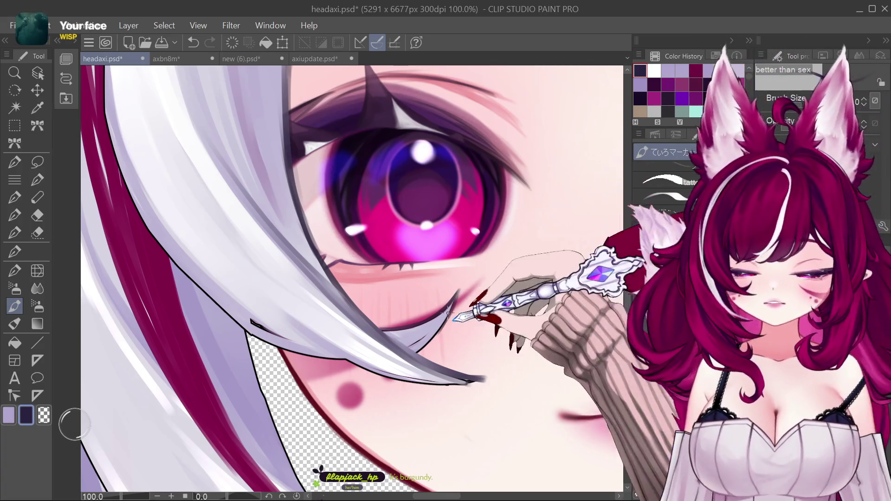
{"action": "key", "text": "bracketright"}
{"action": "key", "text": "bracketright"}
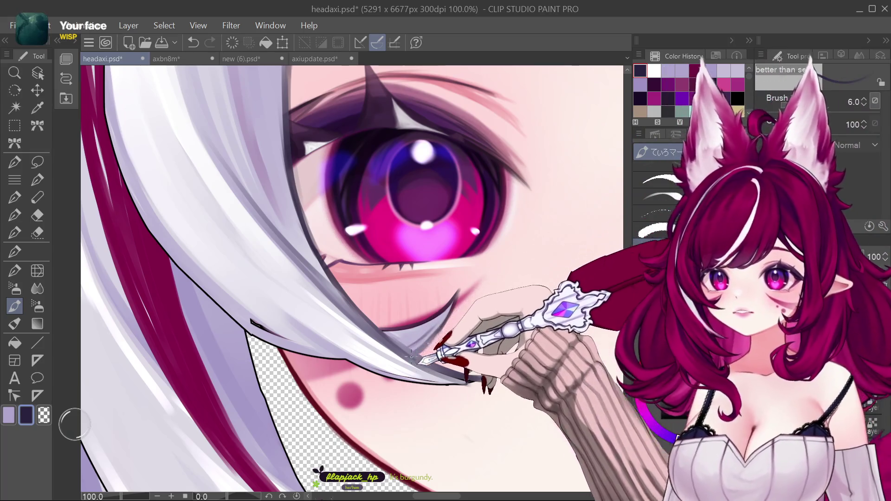
{"action": "key", "text": "bracketright"}
{"action": "key", "text": "bracketright"}
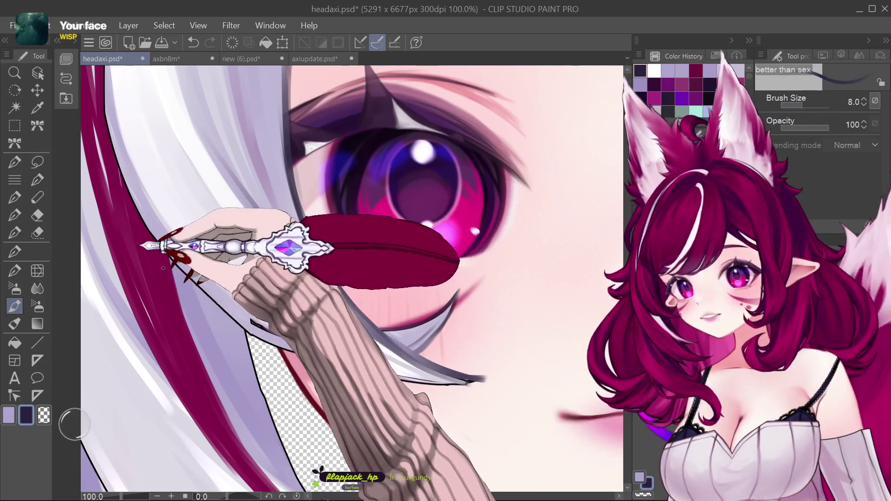
{"action": "key", "text": "bracketleft"}
{"action": "key", "text": "bracketleft"}
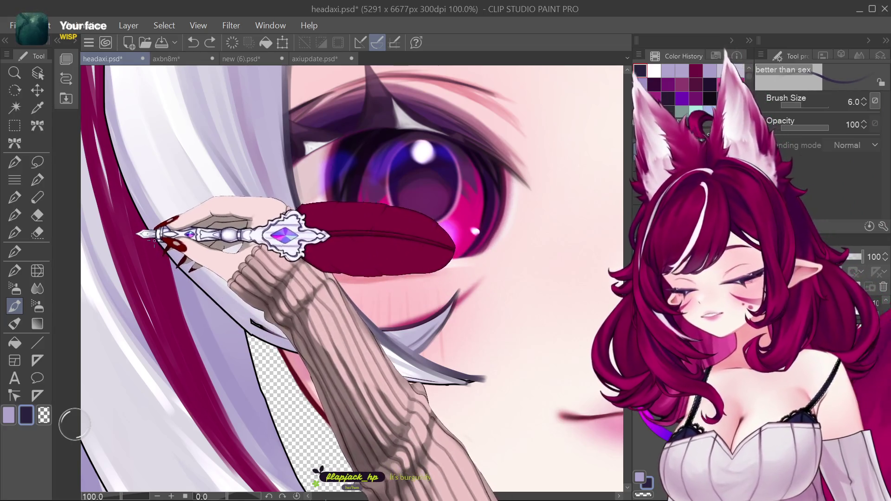
{"action": "key", "text": "bracketright"}
{"action": "key", "text": "bracketright"}
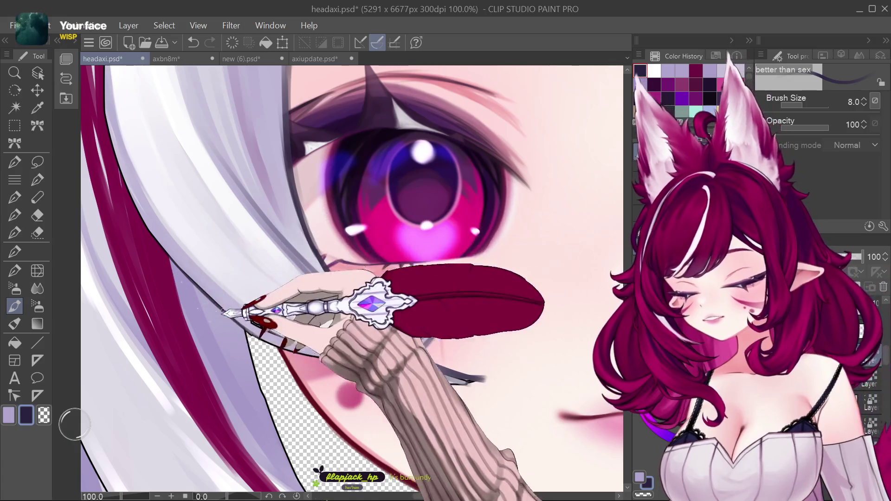
{"action": "key", "text": "bracketleft"}
{"action": "key", "text": "bracketleft"}
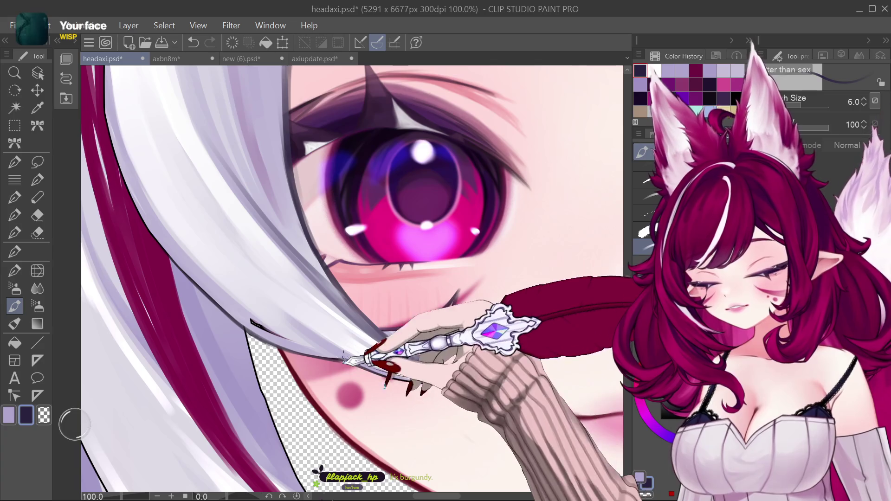
Draw a thin tapered dark extension on the hair strand's tip.
{"action": "left_click_drag", "start_coordinate": [342, 357], "coordinate": [451, 385]}
{"action": "key", "text": "bracketright"}
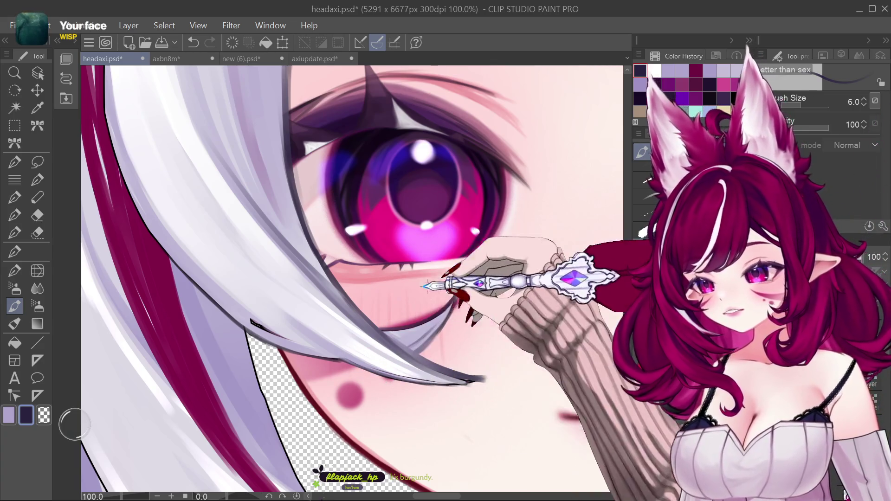
{"action": "key", "text": "bracketleft"}
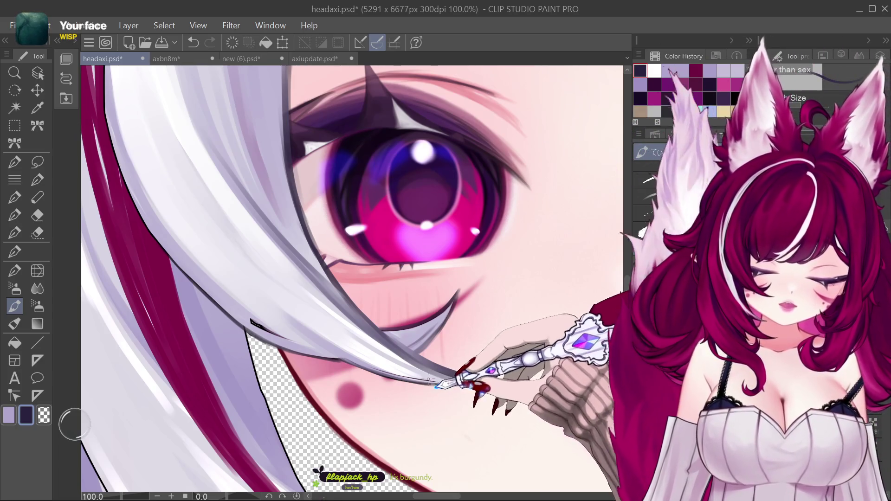
{"action": "key", "text": "bracketright"}
{"action": "key", "text": "bracketright"}
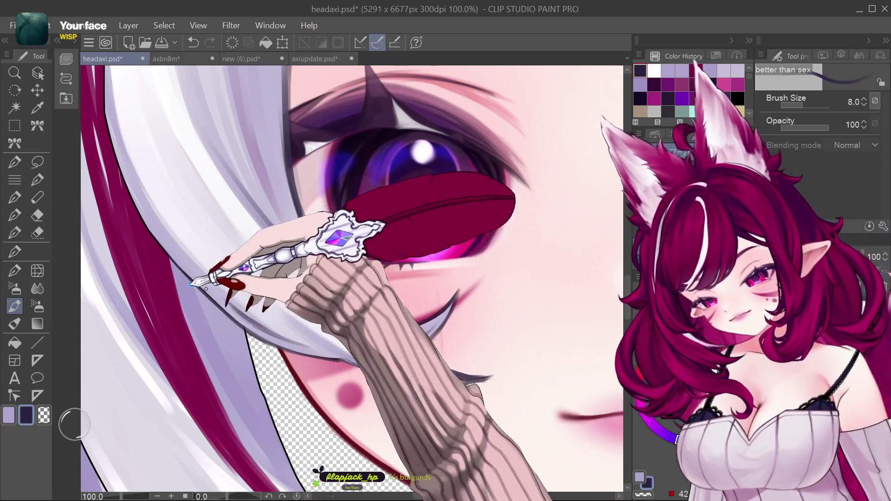
{"action": "key", "text": "bracketleft"}
{"action": "key", "text": "bracketright"}
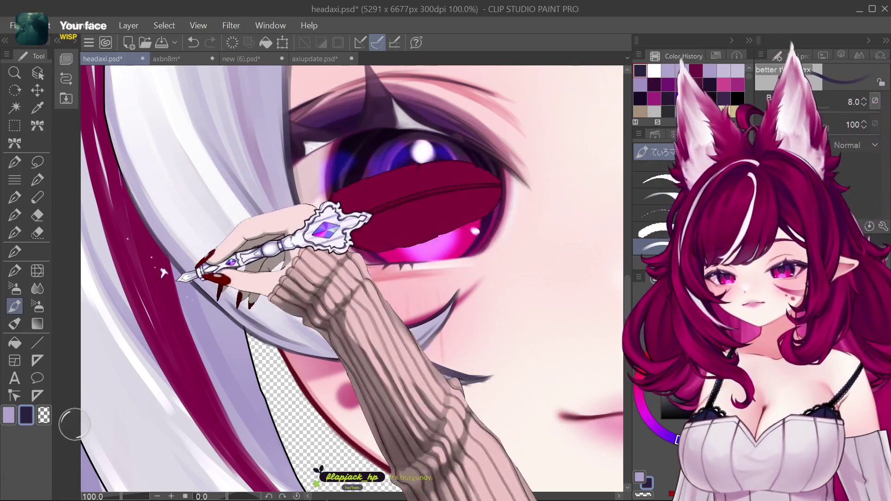
Touch up the hair outline above the left eye at brush size 7, then zoom out.
{"action": "scroll", "coordinate": [422, 415], "scroll_direction": "down", "scroll_amount": 3}
{"action": "scroll", "coordinate": [362, 223], "scroll_direction": "up", "scroll_amount": 1}
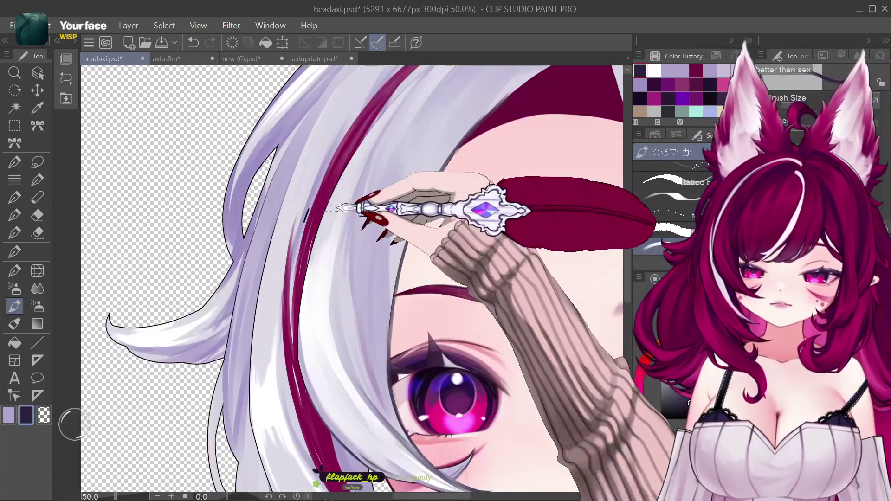
{"action": "key", "text": "bracketright"}
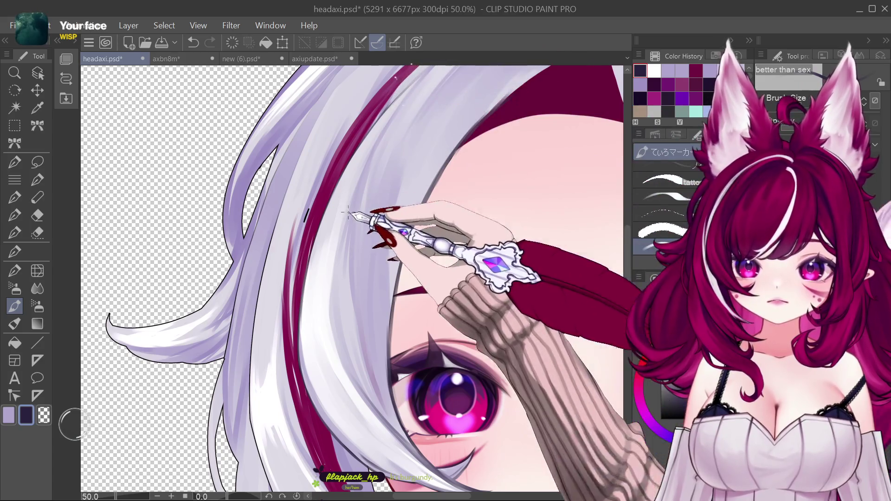
{"action": "key", "text": "ctrl+minus"}
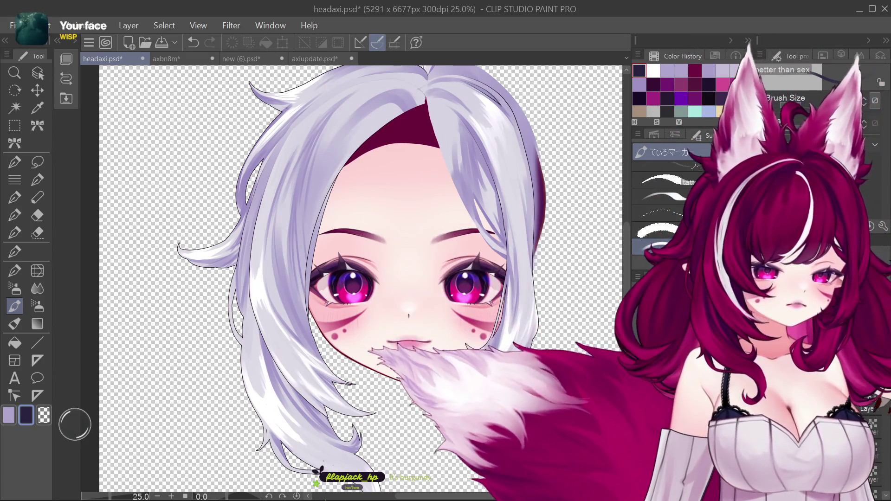
Switch to white and cycle the brush size through 50, 20 and 30 to 60.
{"action": "key", "text": "ctrl+a"}
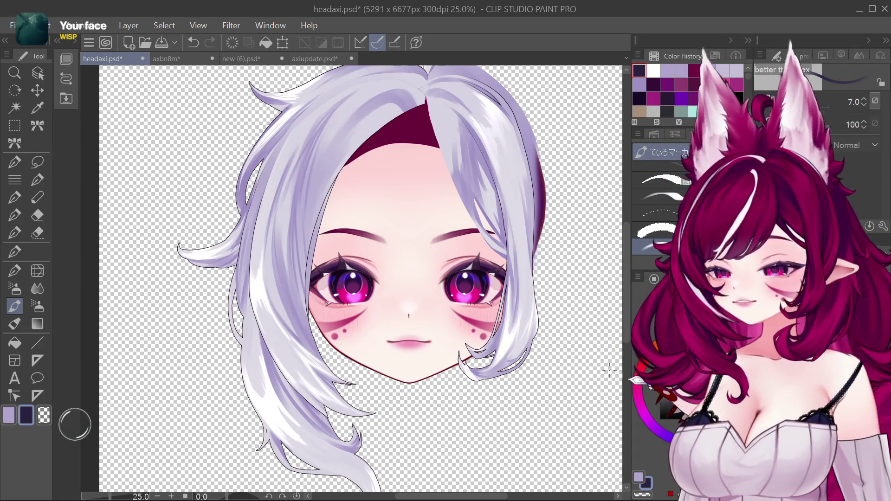
{"action": "left_click", "coordinate": [261, 294], "text": "alt"}
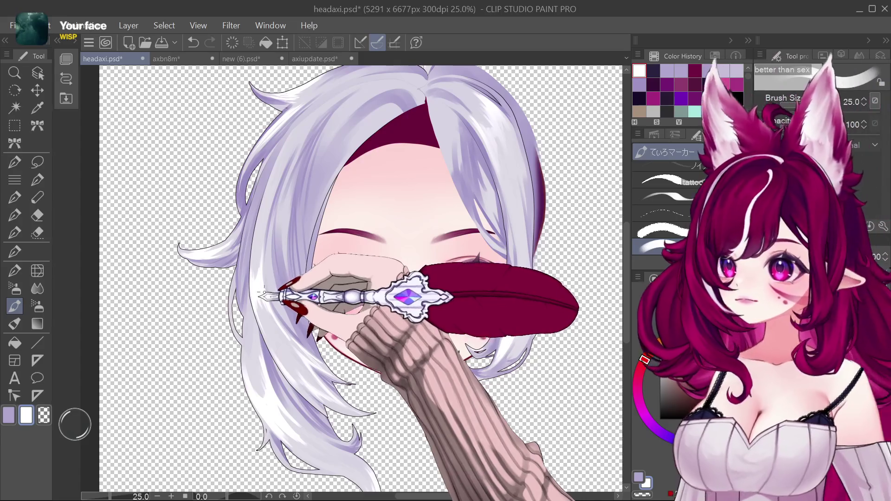
{"action": "key", "text": "bracketright"}
{"action": "key", "text": "bracketright"}
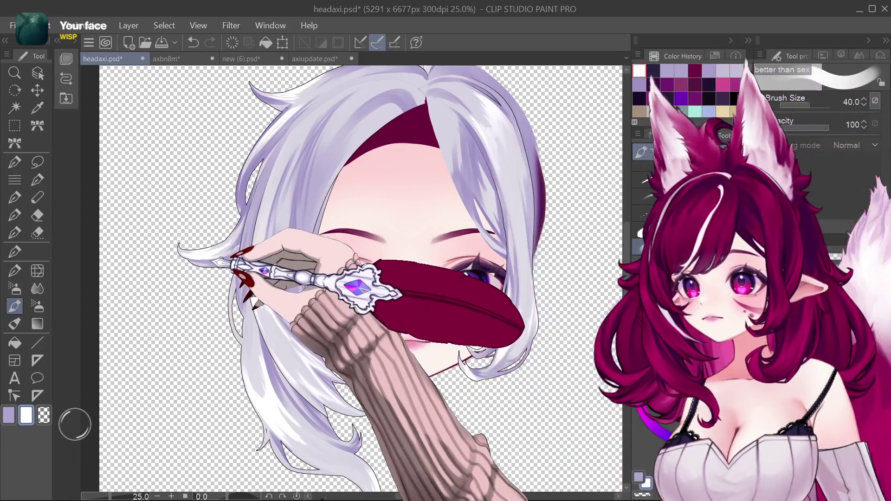
{"action": "key", "text": "bracketright"}
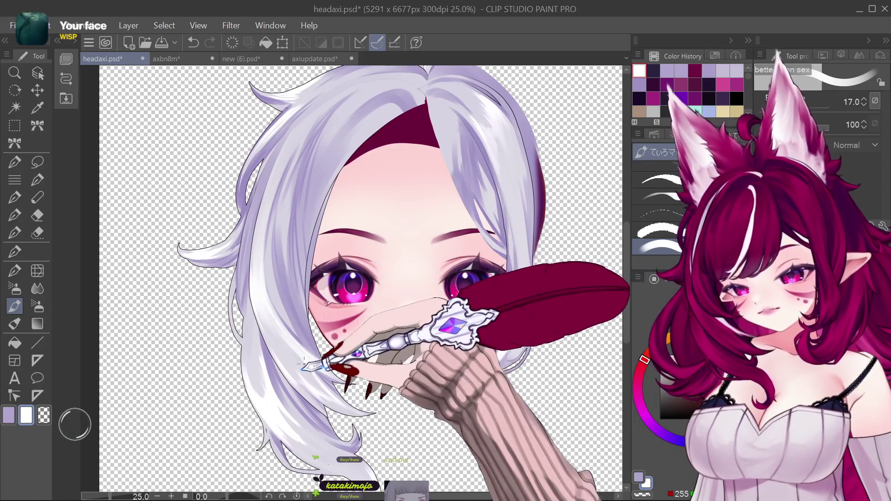
{"action": "key", "text": "bracketright"}
{"action": "key", "text": "bracketright"}
{"action": "key", "text": "bracketright"}
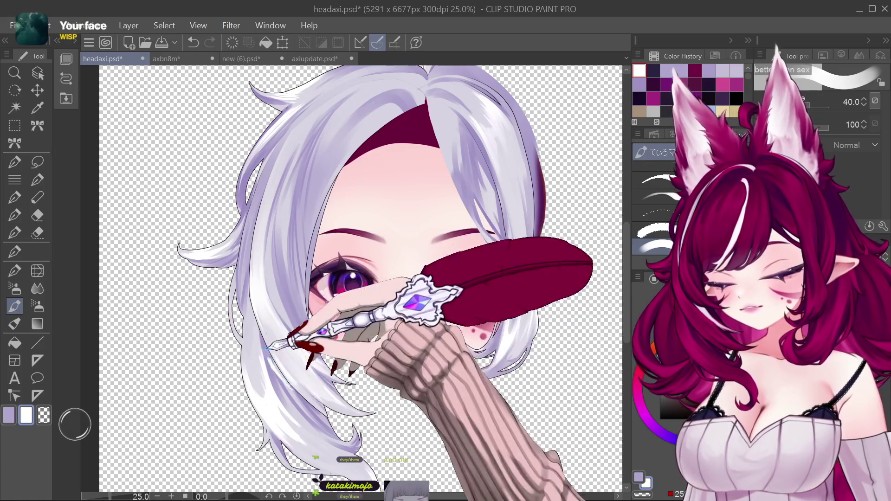
{"action": "key", "text": "bracketleft"}
{"action": "key", "text": "bracketleft"}
{"action": "key", "text": "bracketleft"}
{"action": "key", "text": "bracketright"}
{"action": "key", "text": "bracketright"}
{"action": "key", "text": "bracketright"}
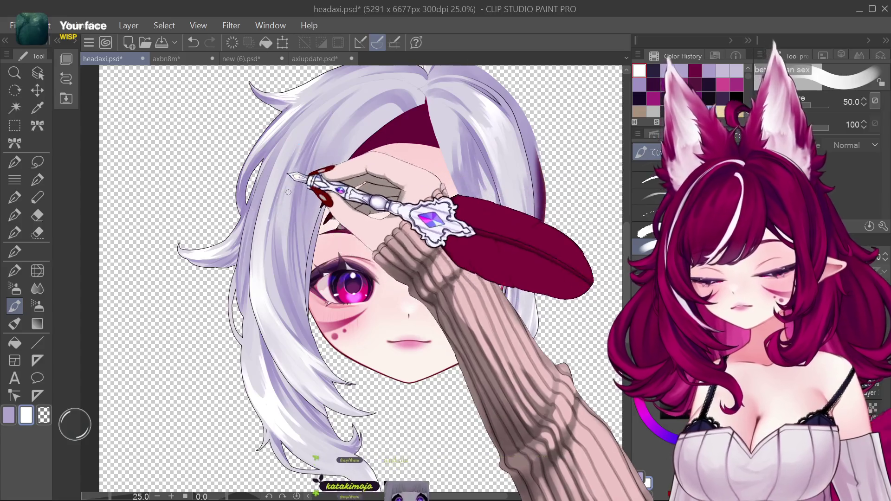
{"action": "key", "text": "bracketleft"}
{"action": "key", "text": "bracketleft"}
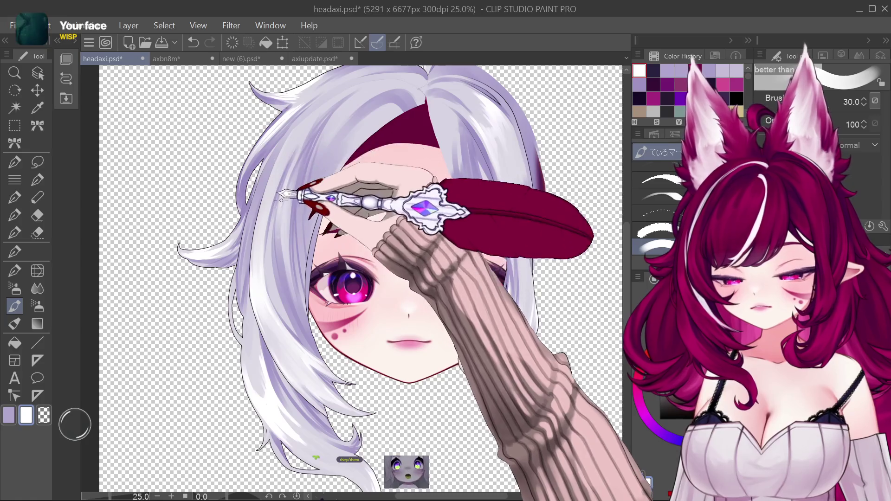
{"action": "key", "text": "bracketright"}
{"action": "key", "text": "bracketright"}
{"action": "key", "text": "bracketright"}
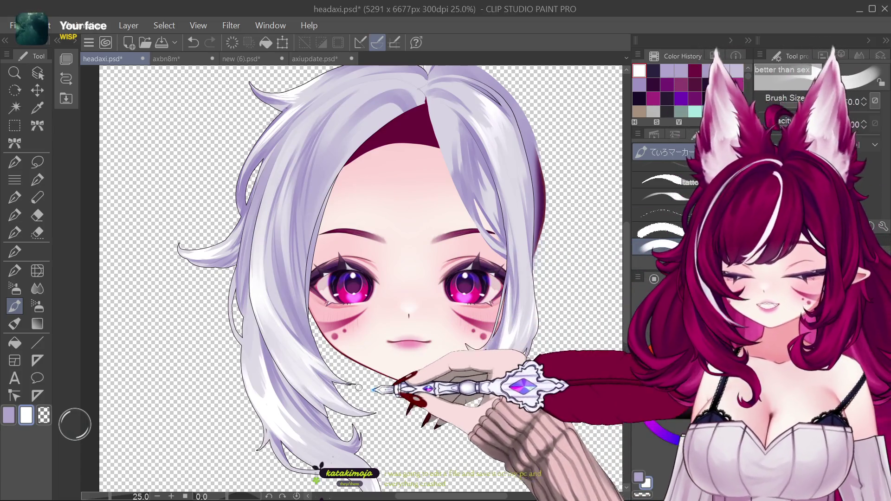
{"action": "scroll", "coordinate": [295, 408], "scroll_direction": "up", "scroll_amount": 3}
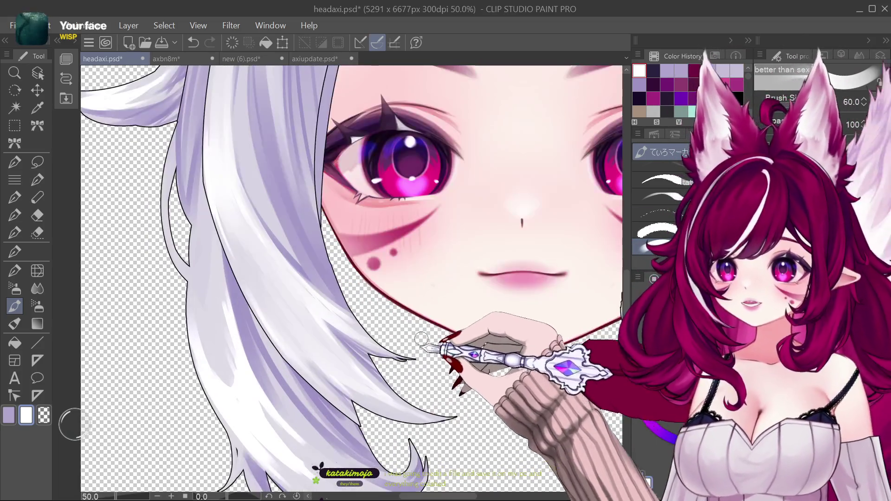
Pick dark navy, test and undo a stroke at the left hair edge, then set brush size 10.
{"action": "left_click", "coordinate": [653, 70]}
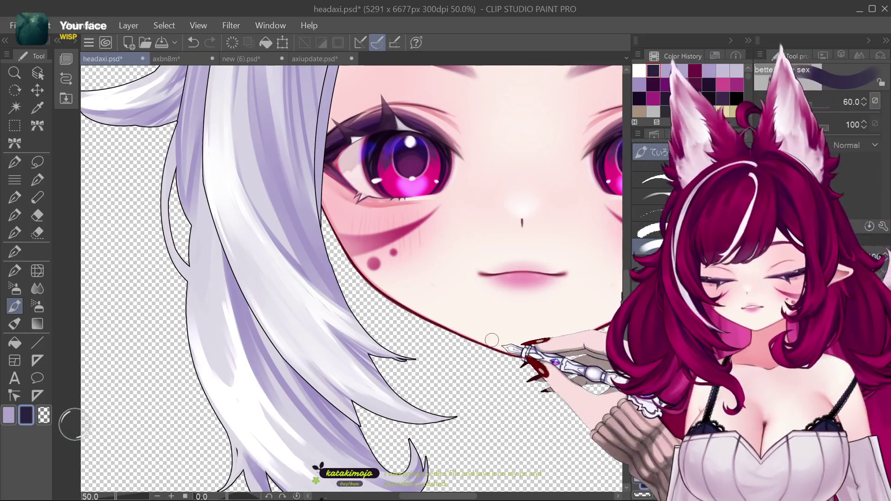
{"action": "key", "text": "bracketleft"}
{"action": "key", "text": "bracketleft"}
{"action": "key", "text": "bracketleft"}
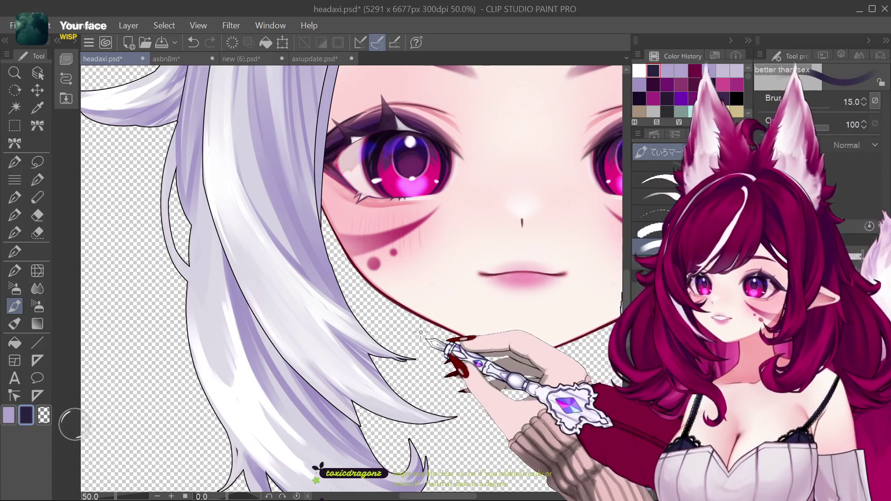
{"action": "left_click_drag", "start_coordinate": [325, 228], "coordinate": [323, 257]}
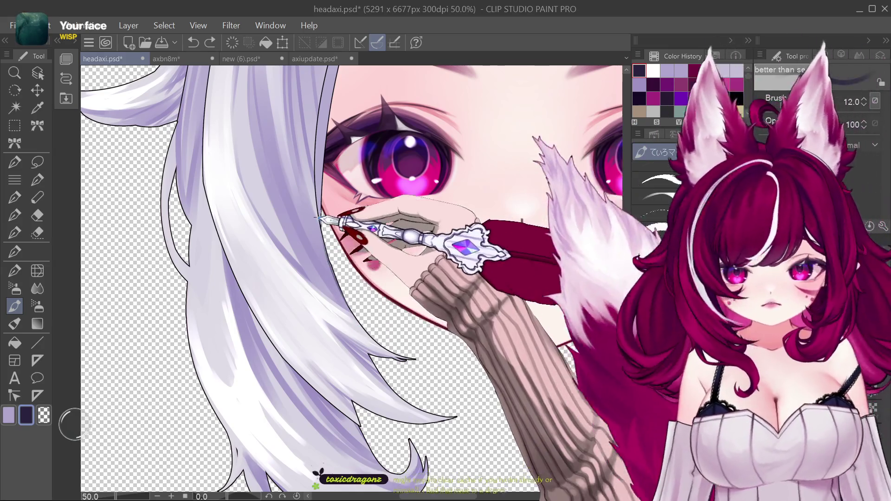
{"action": "key", "text": "ctrl+z"}
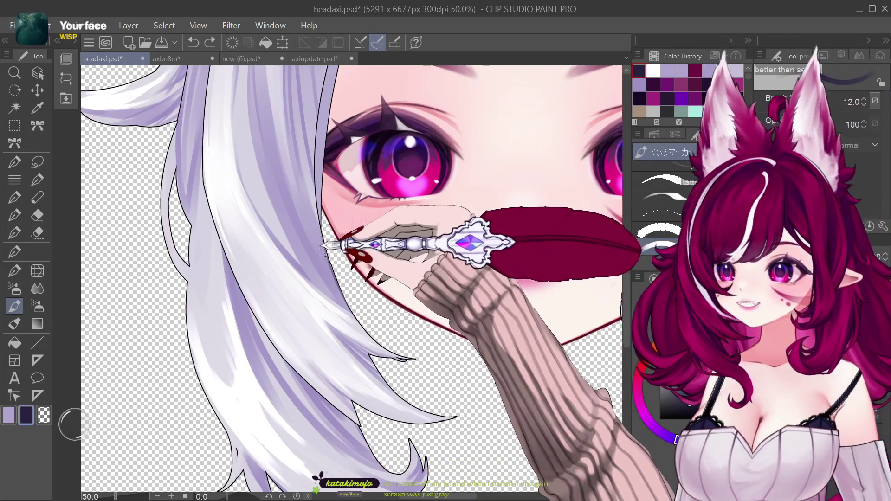
{"action": "key", "text": "bracketleft"}
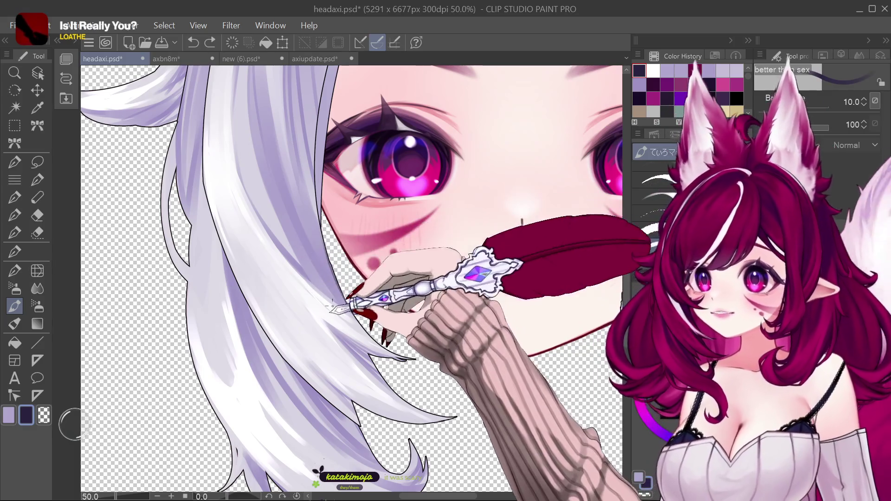
Add a small dark stroke on the left hair strand at size 7, then raise the brush to 12.
{"action": "key", "text": "bracketleft"}
{"action": "key", "text": "bracketleft"}
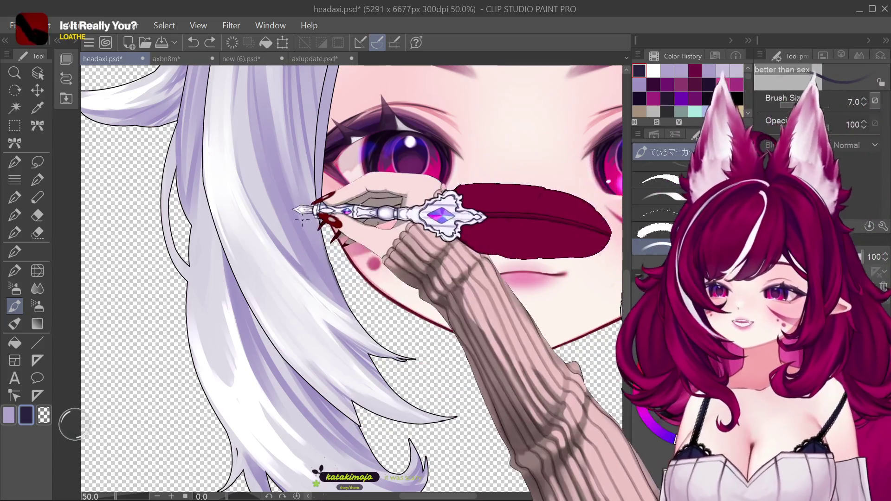
{"action": "left_click_drag", "start_coordinate": [308, 241], "coordinate": [324, 245]}
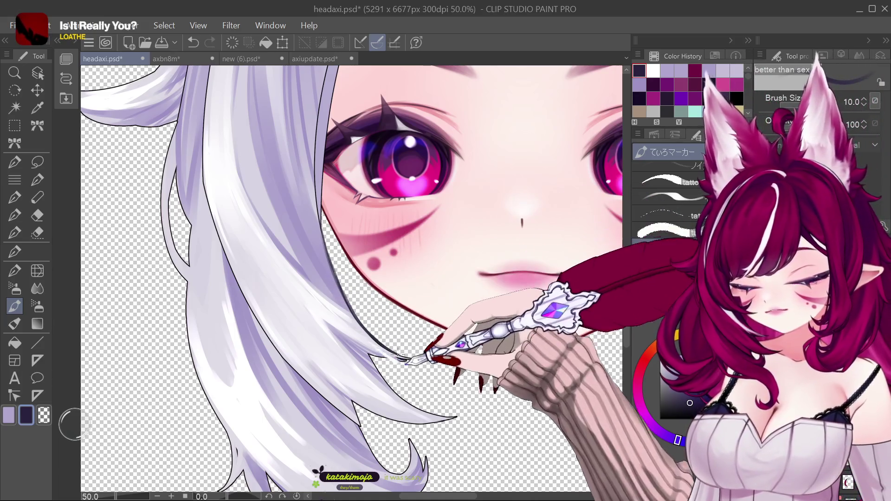
{"action": "key", "text": "bracketleft"}
{"action": "key", "text": "bracketleft"}
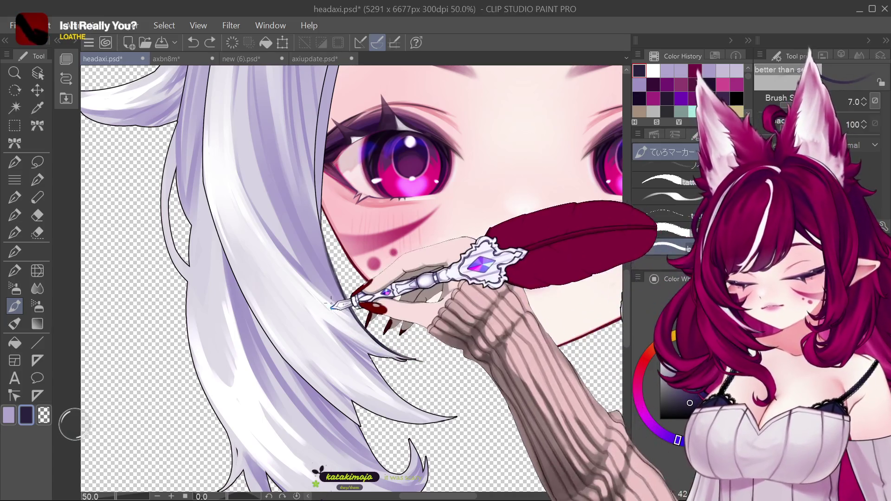
{"action": "key", "text": "bracketright"}
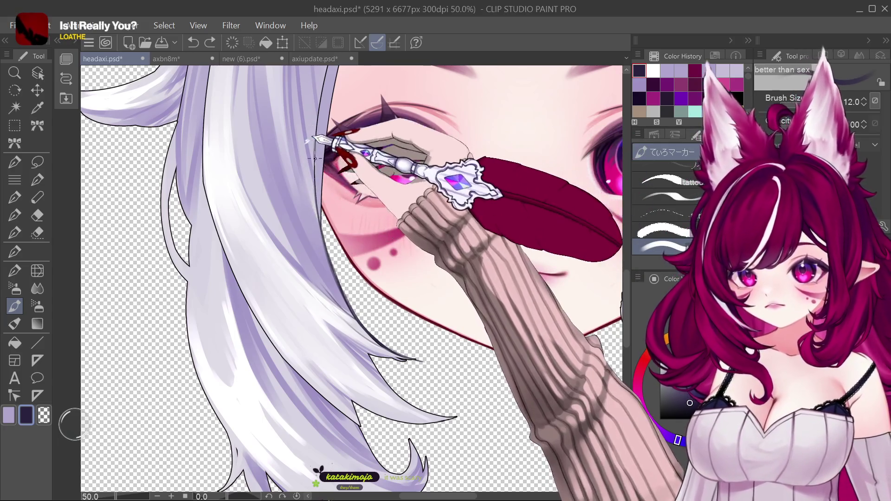
{"action": "key", "text": "bracketright"}
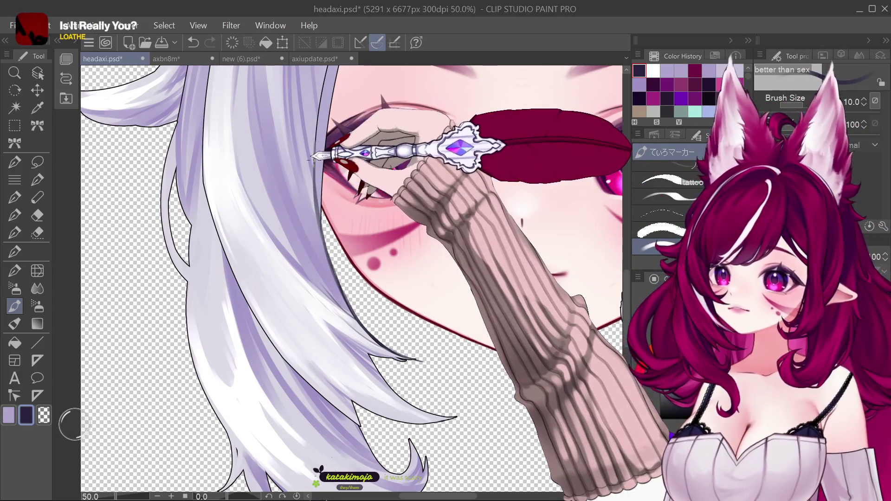
{"action": "key", "text": "bracketright"}
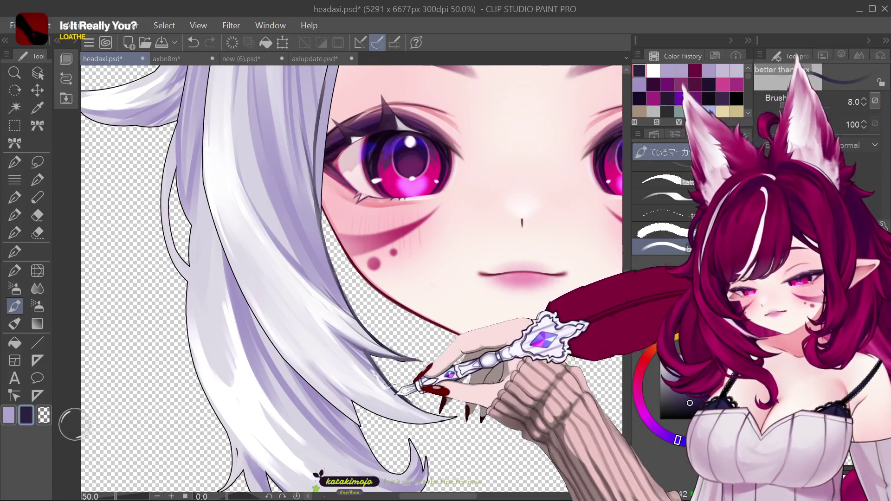
{"action": "key", "text": "ctrl+minus"}
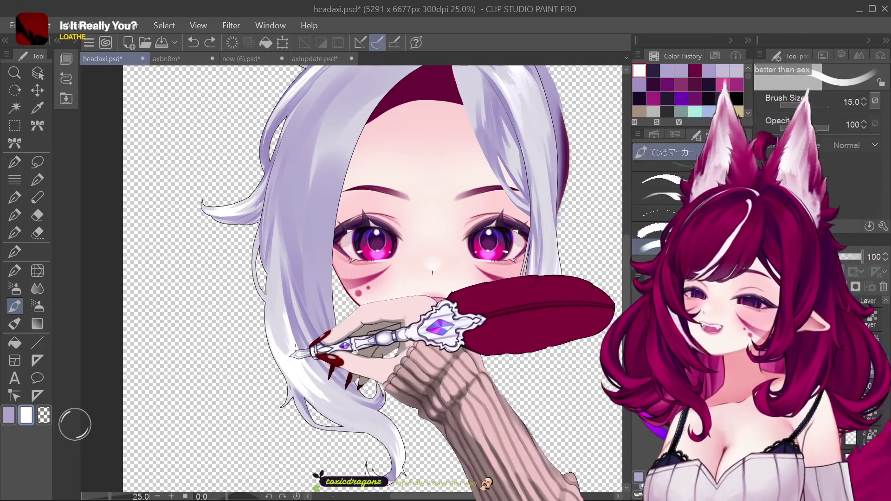
Restore the undone stroke and resize the white brush from 100 down to 50.
{"action": "key", "text": "ctrl+y"}
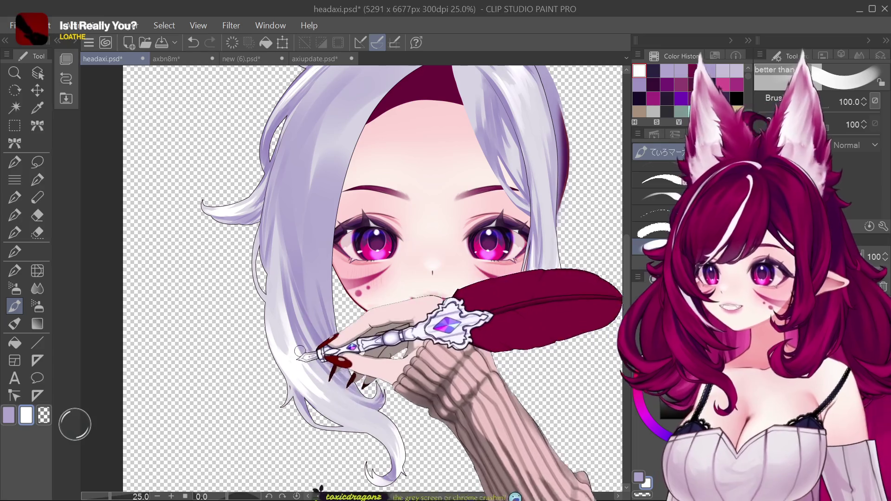
{"action": "key", "text": "bracketright"}
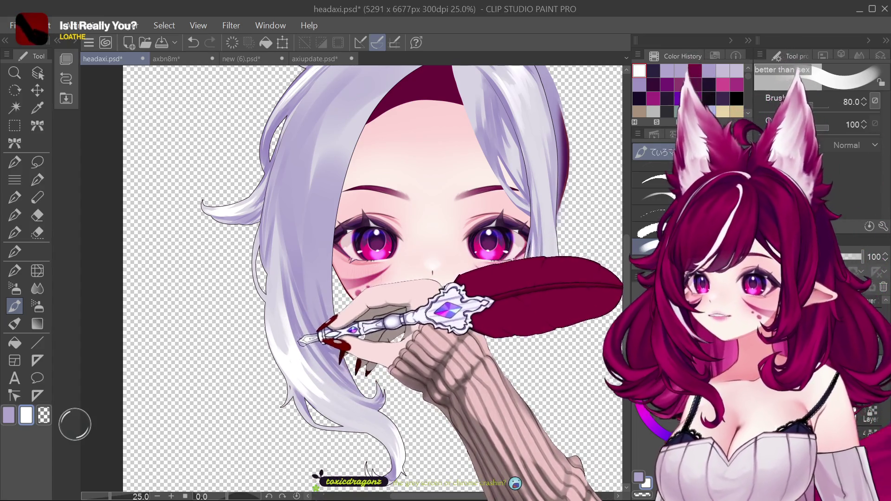
{"action": "key", "text": "bracketleft"}
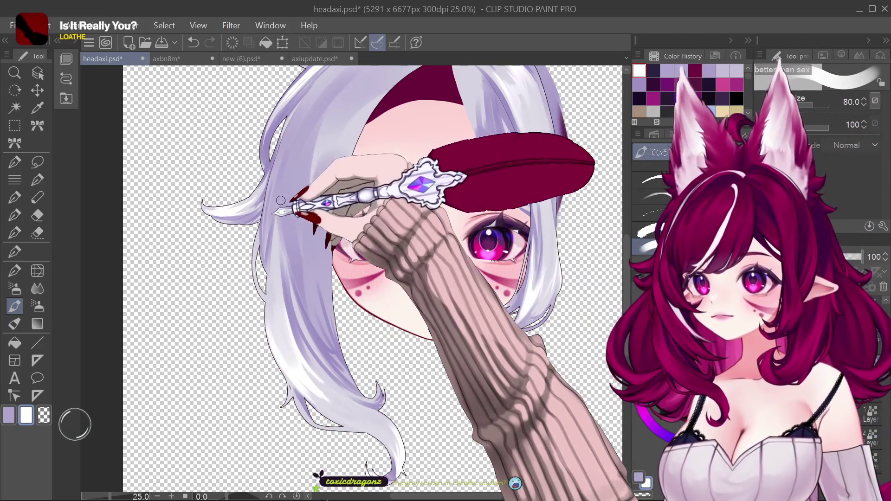
{"action": "key", "text": "bracketleft"}
{"action": "key", "text": "bracketleft"}
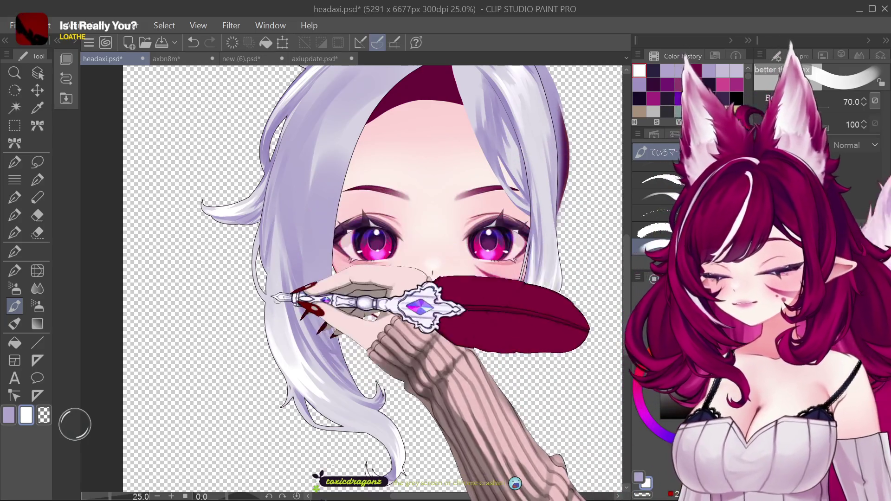
{"action": "key", "text": "bracketleft"}
{"action": "key", "text": "bracketleft"}
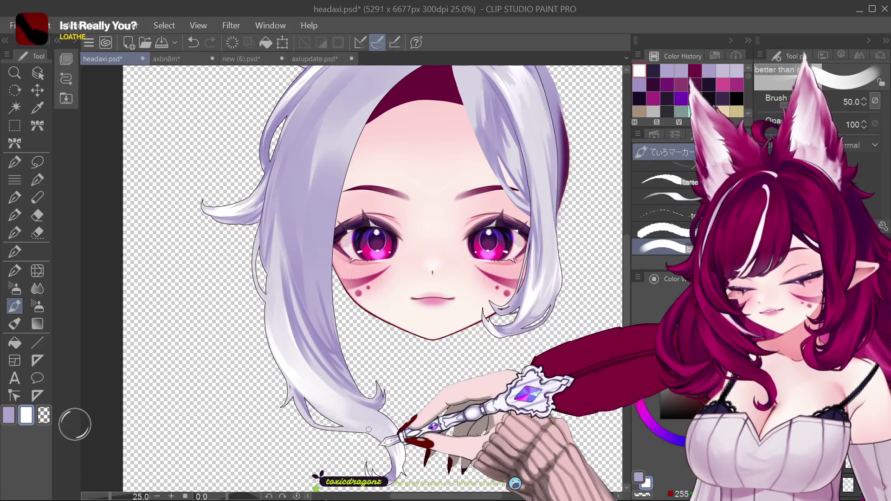
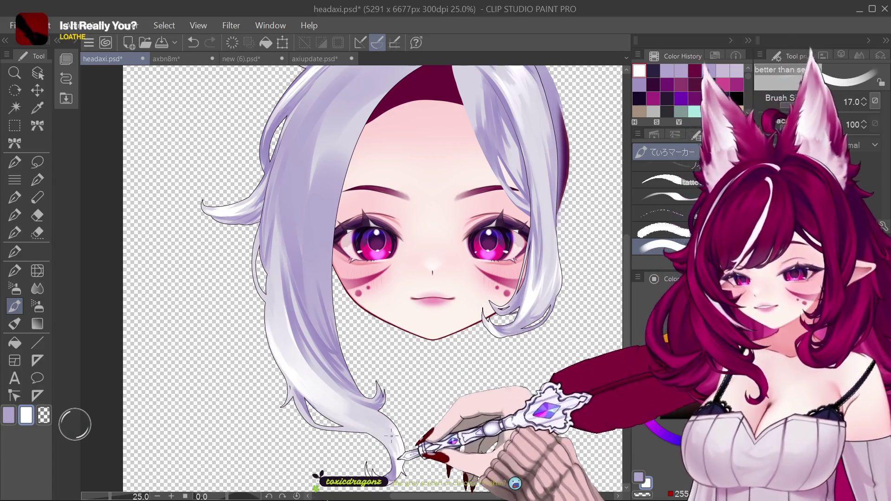
Enlarge the brush to 200, eyedrop the lavender hair colour, then shrink the brush to 25.
{"action": "key", "text": "bracketright"}
{"action": "key", "text": "bracketright"}
{"action": "key", "text": "bracketright"}
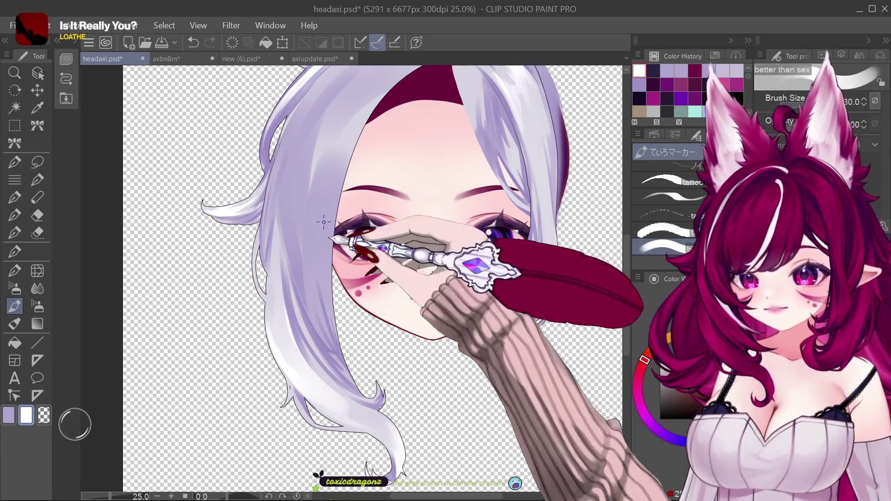
{"action": "key", "text": "bracketright"}
{"action": "key", "text": "bracketright"}
{"action": "key", "text": "bracketright"}
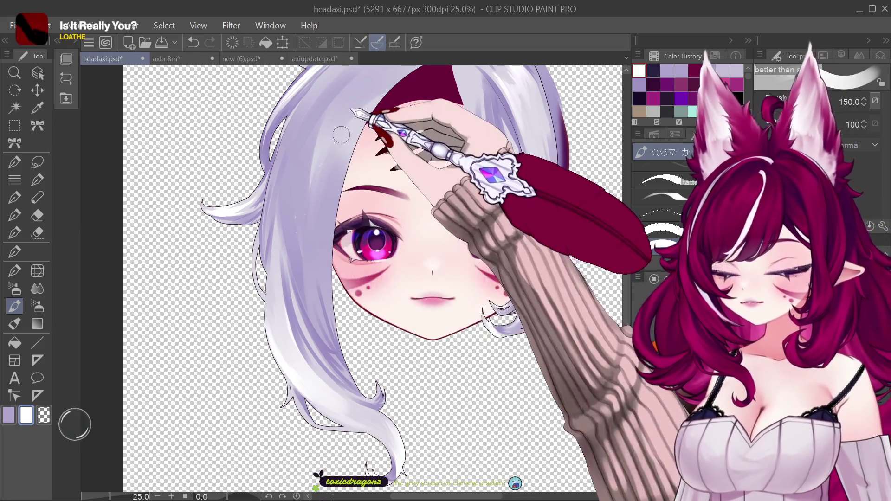
{"action": "key", "text": "bracketright"}
{"action": "key", "text": "bracketright"}
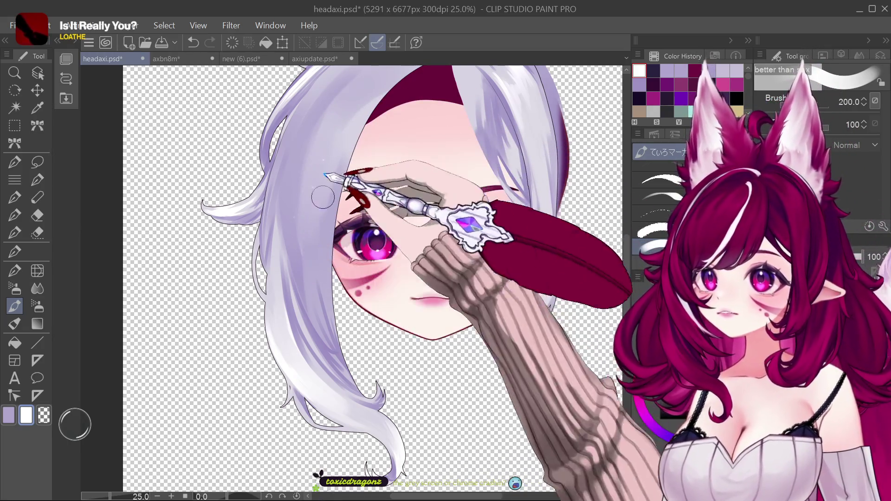
{"action": "left_click", "coordinate": [323, 197], "text": "alt"}
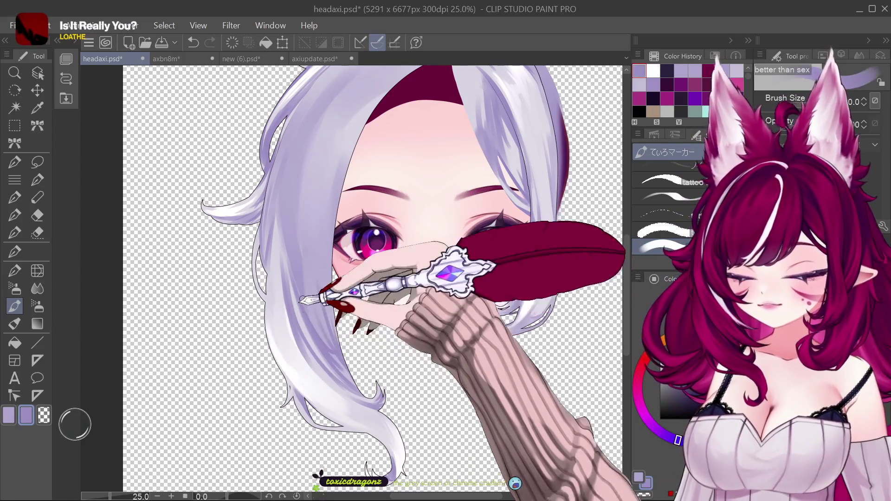
{"action": "key", "text": "bracketleft"}
{"action": "key", "text": "bracketleft"}
{"action": "key", "text": "bracketleft"}
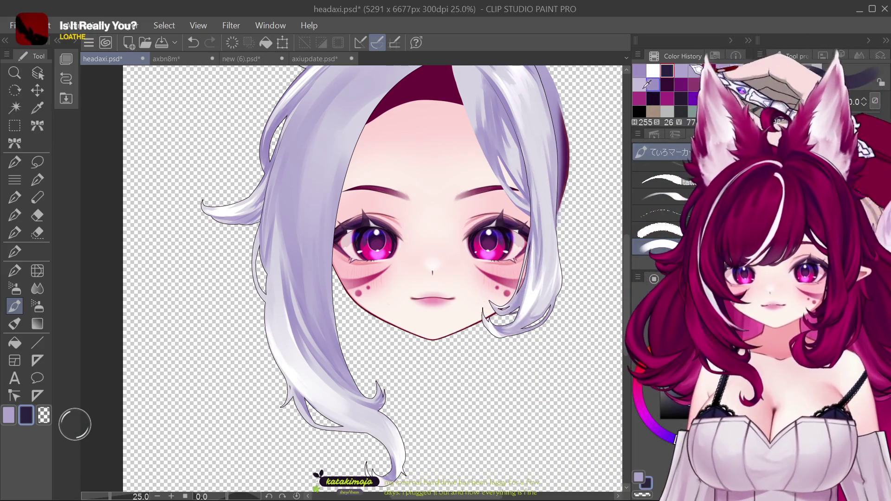
{"action": "scroll", "coordinate": [454, 321], "scroll_direction": "down", "scroll_amount": 2}
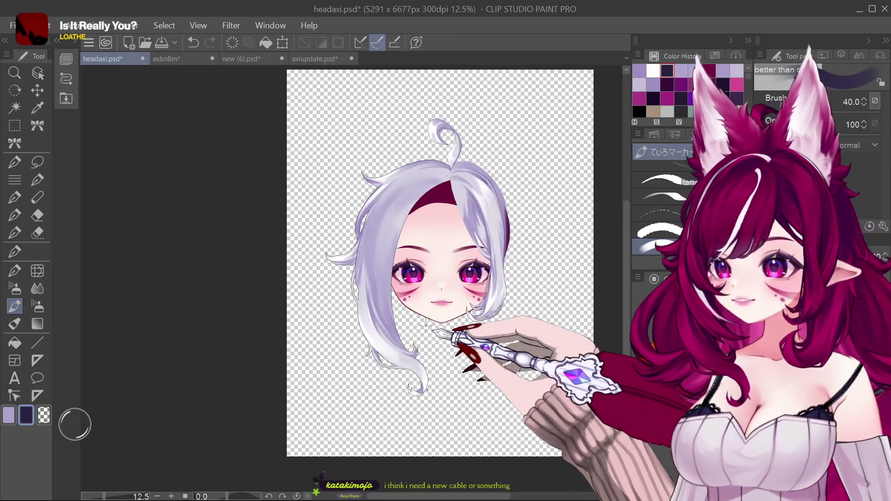
Zoom in on the hair tip, undo the last stroke, and redraw its dark outline.
{"action": "scroll", "coordinate": [454, 321], "scroll_direction": "up", "scroll_amount": 2}
{"action": "scroll", "coordinate": [431, 402], "scroll_direction": "down", "scroll_amount": 4}
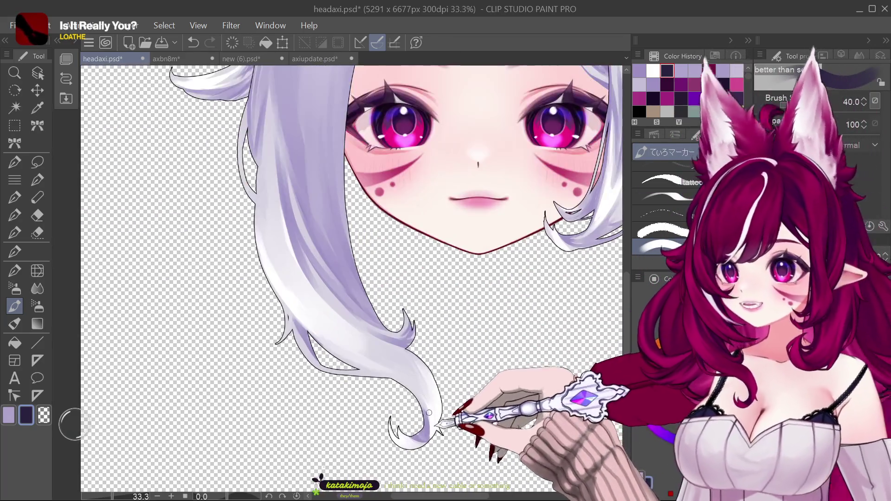
{"action": "scroll", "coordinate": [425, 348], "scroll_direction": "up", "scroll_amount": 3}
{"action": "scroll", "coordinate": [422, 324], "scroll_direction": "up", "scroll_amount": 2}
{"action": "scroll", "coordinate": [411, 325], "scroll_direction": "up", "scroll_amount": 1}
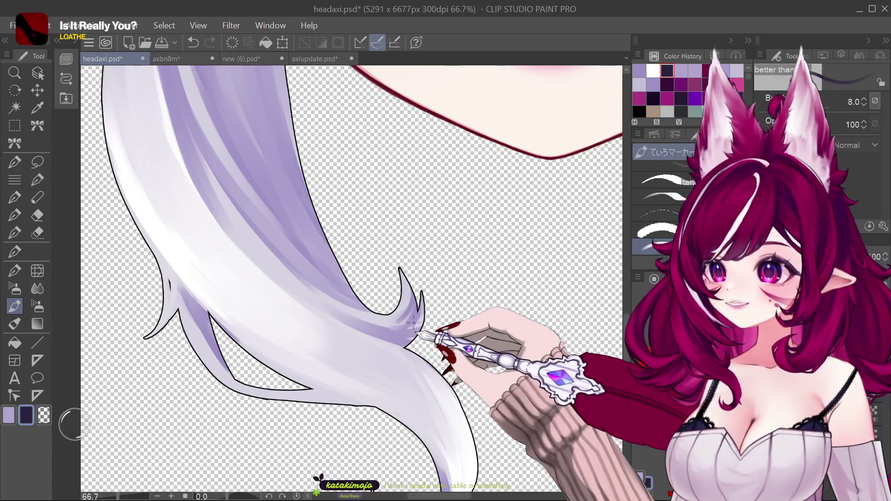
{"action": "scroll", "coordinate": [414, 322], "scroll_direction": "up", "scroll_amount": 2}
{"action": "scroll", "coordinate": [412, 334], "scroll_direction": "up", "scroll_amount": 1}
{"action": "scroll", "coordinate": [390, 332], "scroll_direction": "down", "scroll_amount": 4}
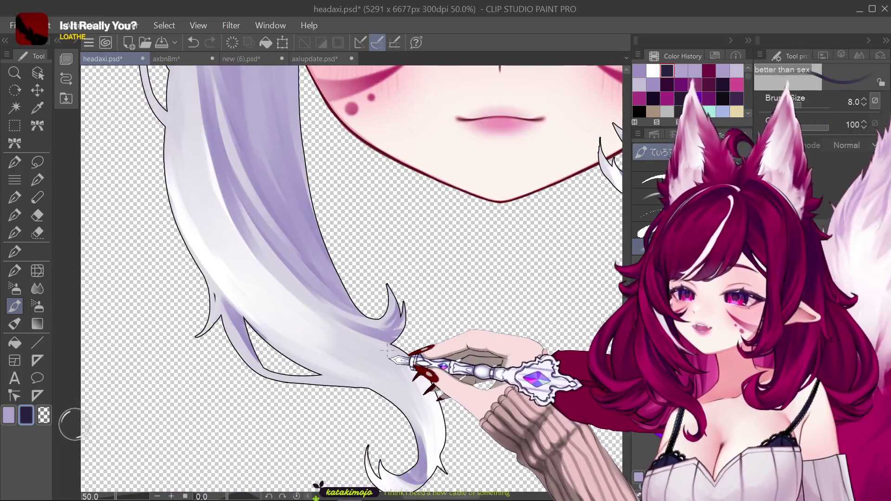
{"action": "scroll", "coordinate": [411, 357], "scroll_direction": "down", "scroll_amount": 2}
{"action": "scroll", "coordinate": [413, 336], "scroll_direction": "up", "scroll_amount": 1}
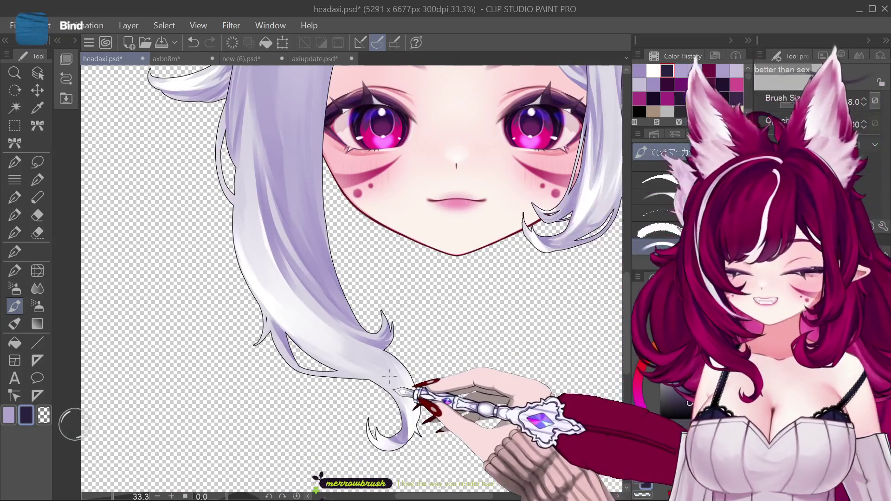
{"action": "scroll", "coordinate": [390, 376], "scroll_direction": "up", "scroll_amount": 2}
{"action": "scroll", "coordinate": [389, 324], "scroll_direction": "up", "scroll_amount": 1}
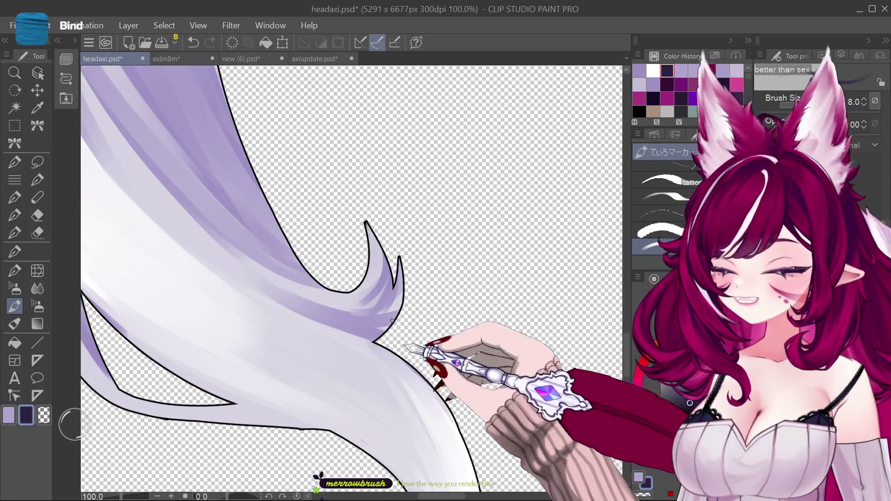
{"action": "scroll", "coordinate": [385, 302], "scroll_direction": "up", "scroll_amount": 1}
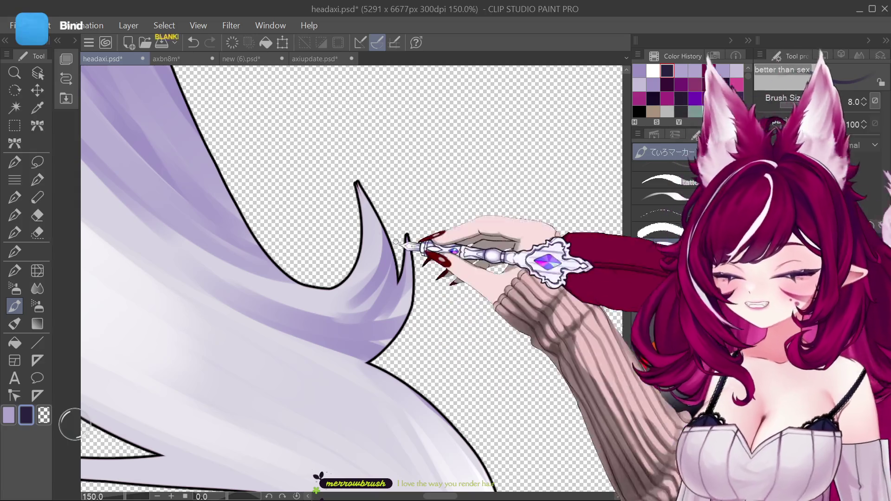
{"action": "key", "text": "ctrl+z"}
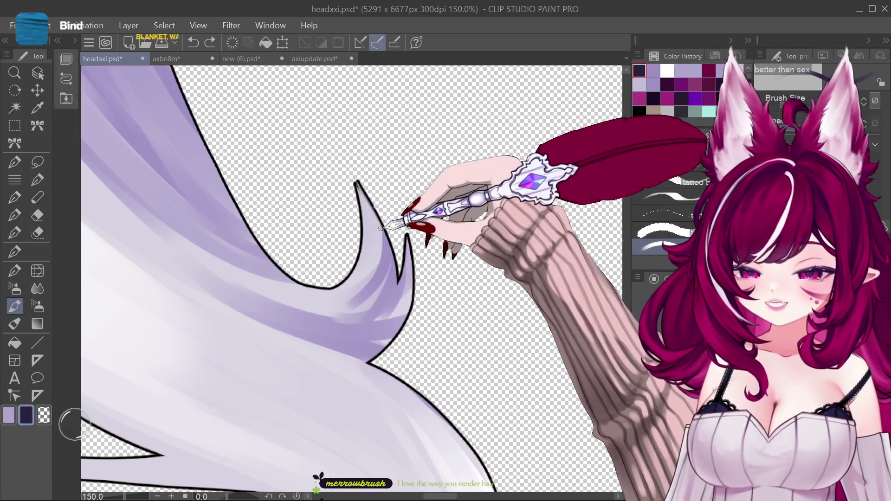
{"action": "left_click_drag", "start_coordinate": [348, 169], "coordinate": [387, 251]}
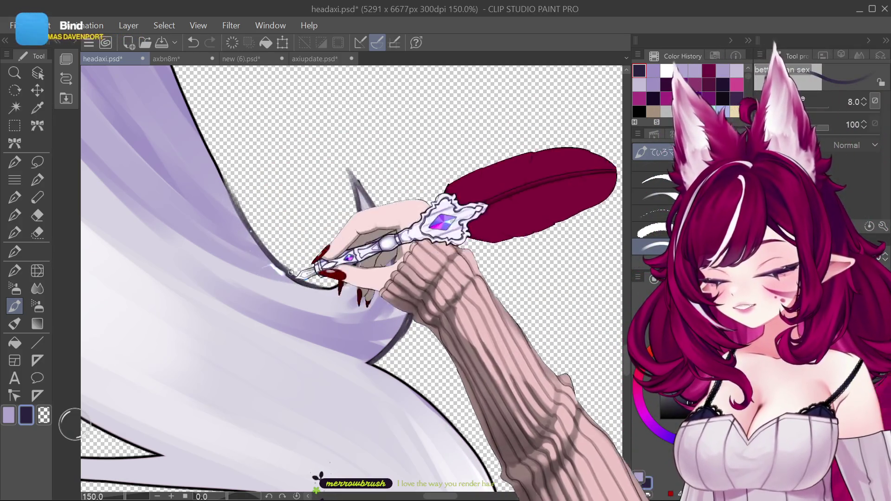
Fine-tune the brush size down to 6, then up to 7.
{"action": "key", "text": "bracketleft"}
{"action": "key", "text": "bracketleft"}
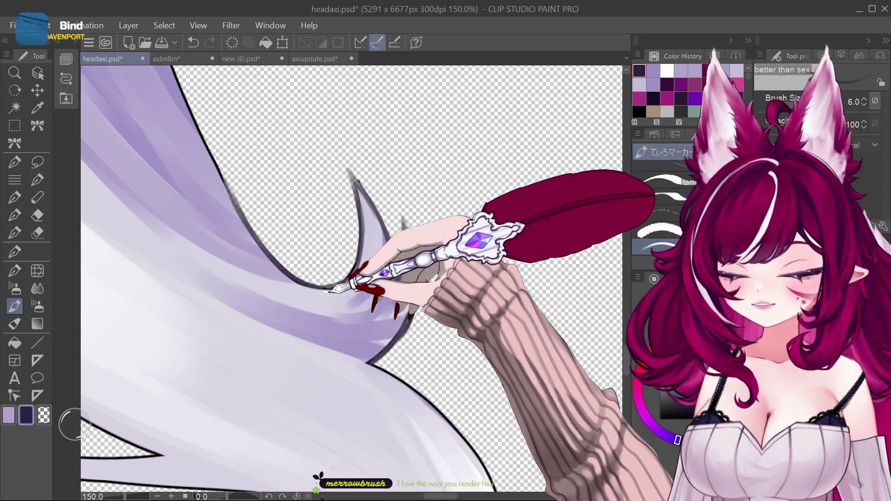
{"action": "key", "text": "bracketright"}
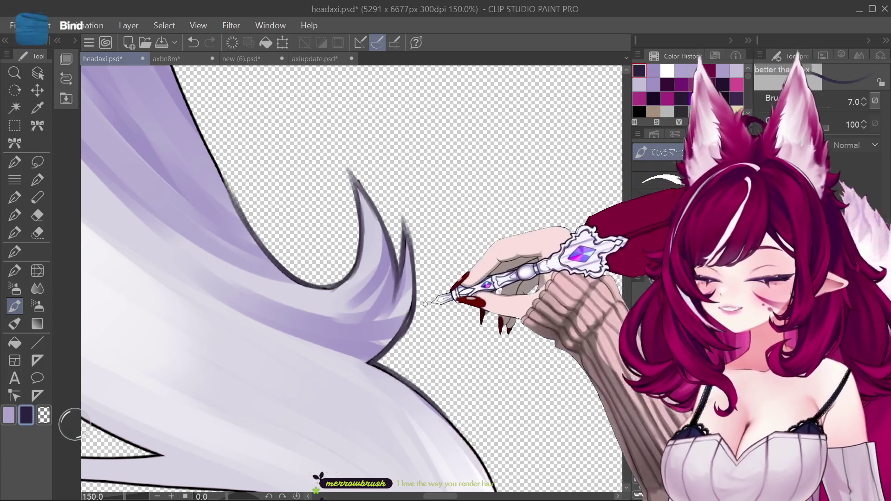
{"action": "scroll", "coordinate": [437, 375], "scroll_direction": "down", "scroll_amount": 2}
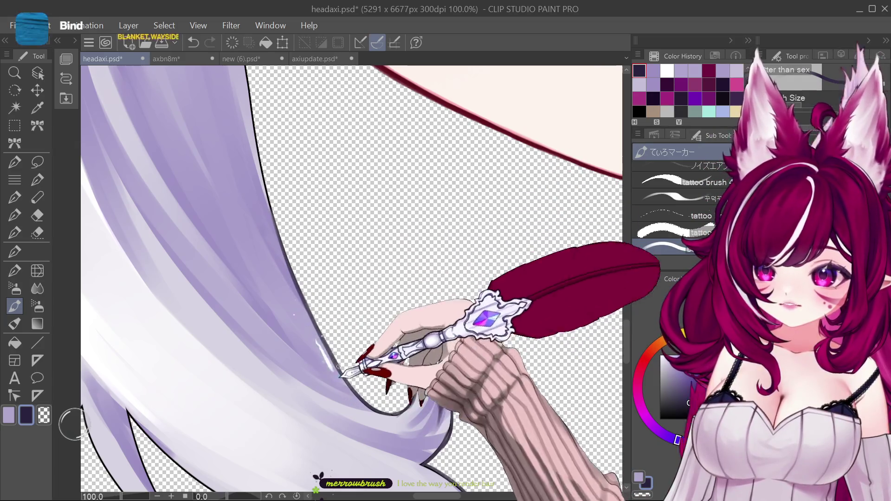
{"action": "scroll", "coordinate": [354, 215], "scroll_direction": "down", "scroll_amount": 1}
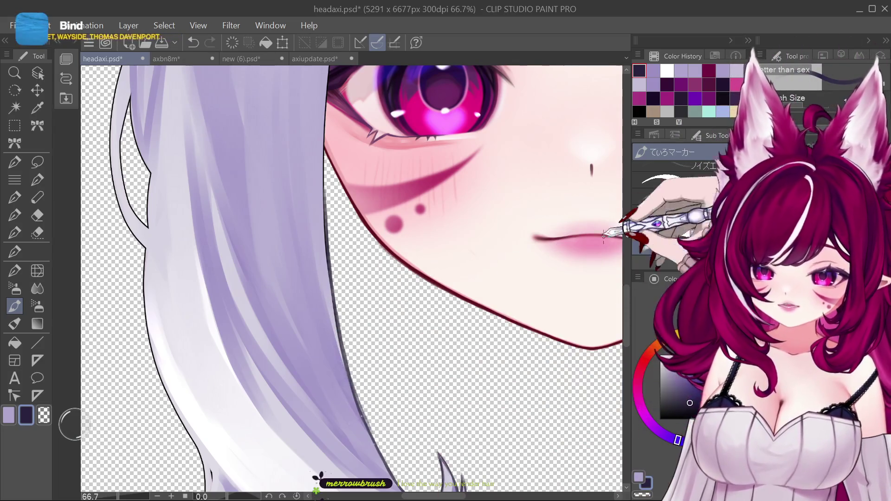
Reduce the brush to size 12 and draw a thin light line down the hair outline beside the eye.
{"action": "scroll", "coordinate": [617, 283], "scroll_direction": "up", "scroll_amount": 5}
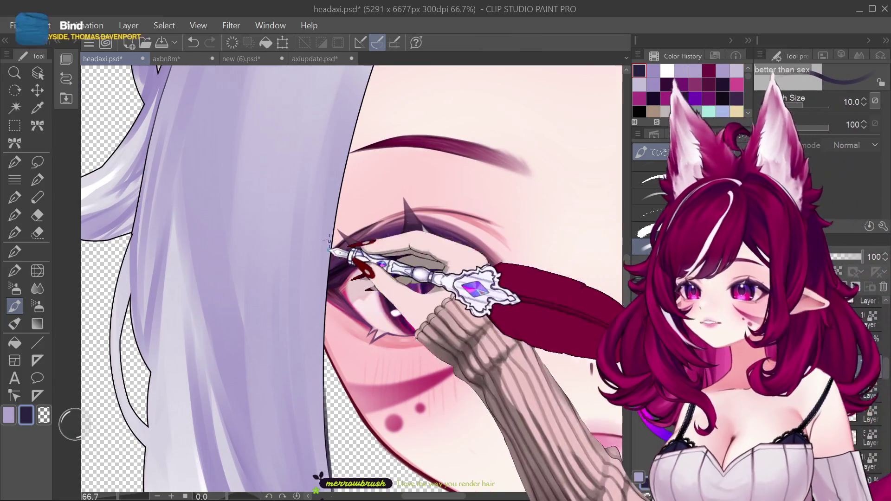
{"action": "key", "text": "bracketleft"}
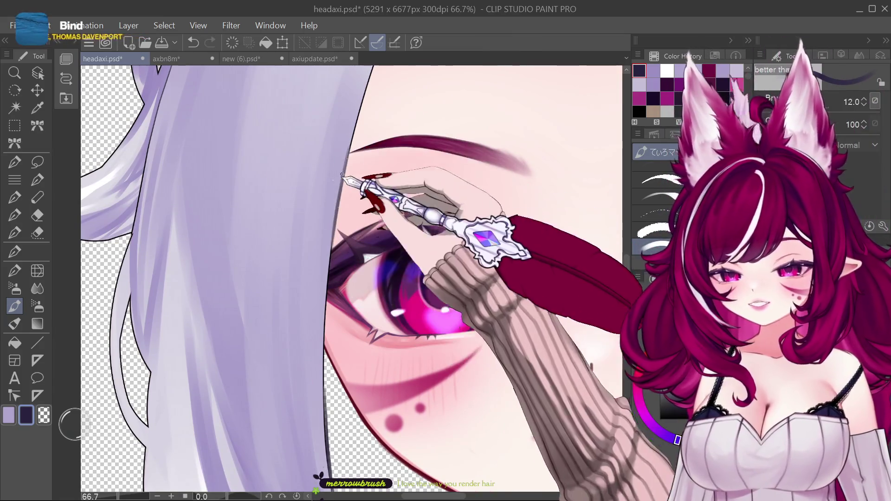
{"action": "left_click_drag", "start_coordinate": [330, 240], "coordinate": [322, 377]}
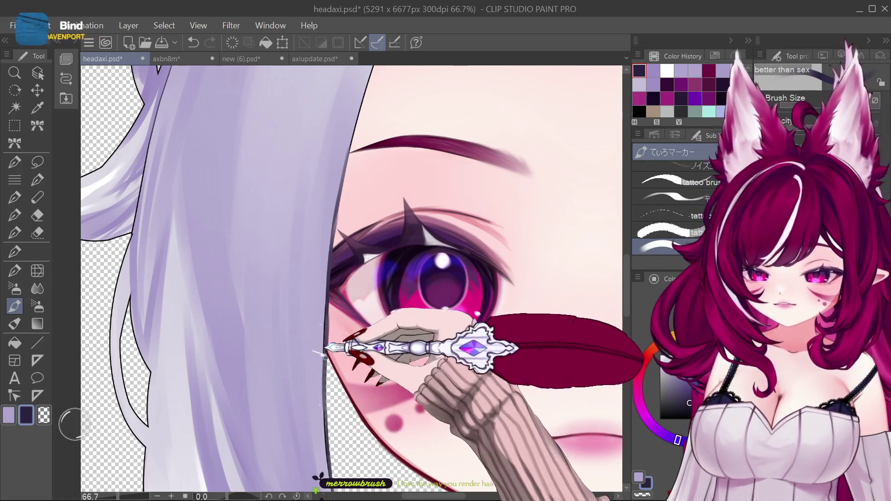
{"action": "scroll", "coordinate": [385, 334], "scroll_direction": "down", "scroll_amount": 3}
{"action": "scroll", "coordinate": [378, 248], "scroll_direction": "up", "scroll_amount": 3}
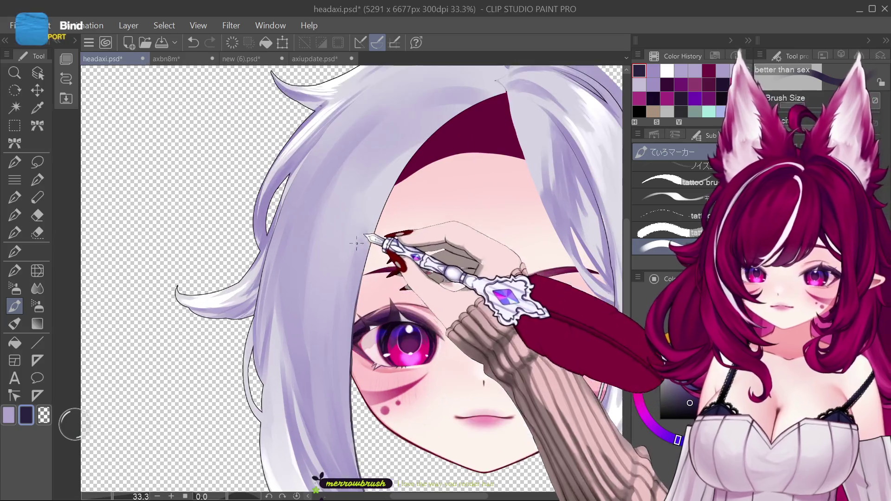
{"action": "scroll", "coordinate": [288, 430], "scroll_direction": "up", "scroll_amount": 2}
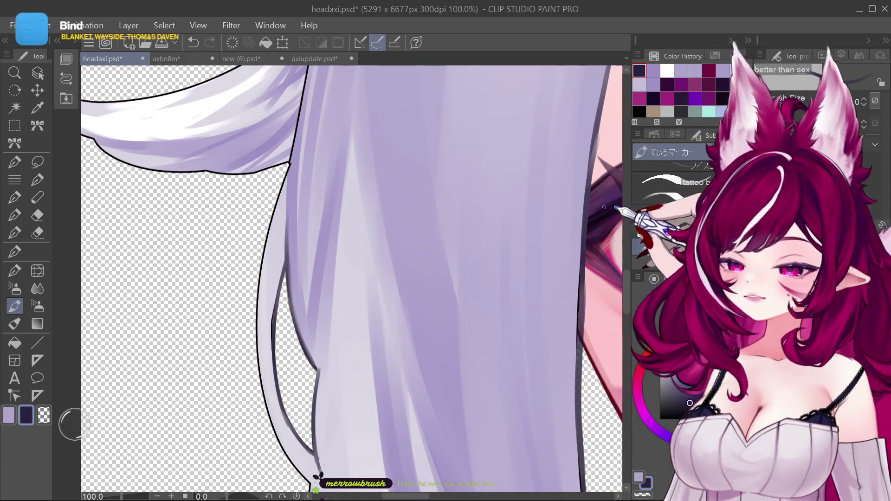
{"action": "scroll", "coordinate": [439, 333], "scroll_direction": "down", "scroll_amount": 3}
Paint a light lavender stroke along the hair edge, then shrink the brush for finer lines.
{"action": "left_click", "coordinate": [328, 407], "text": "alt"}
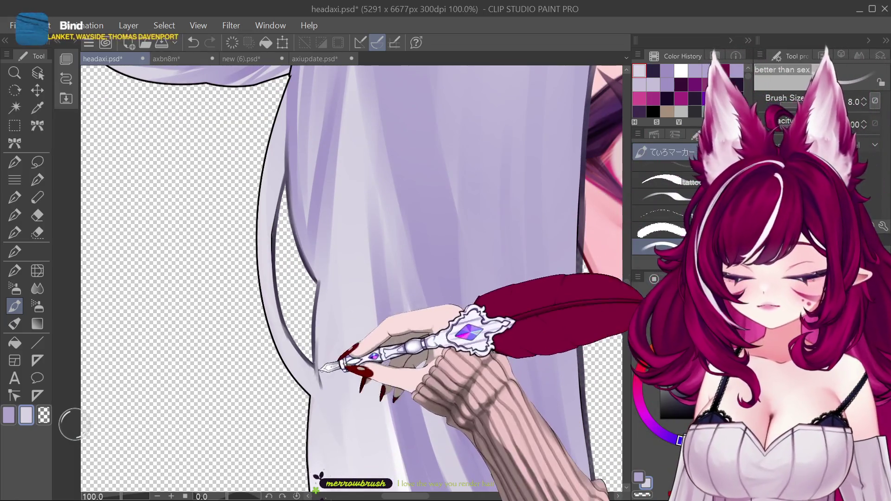
{"action": "left_click_drag", "start_coordinate": [318, 369], "coordinate": [318, 397]}
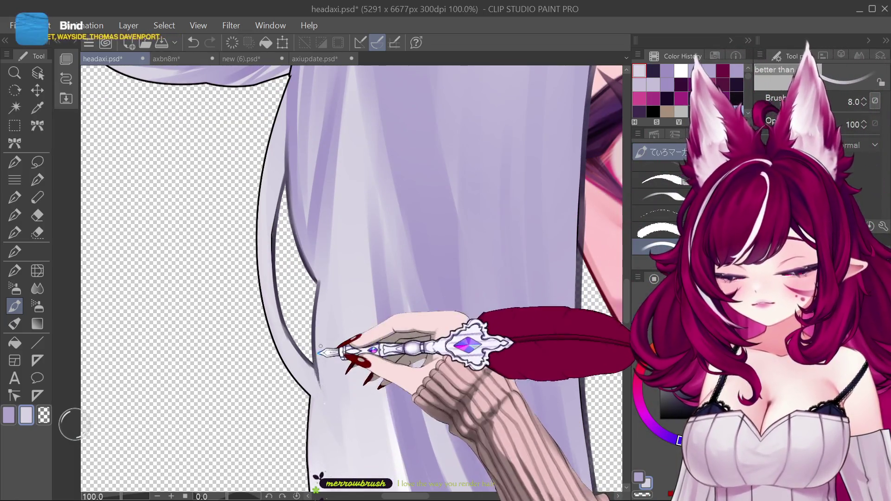
{"action": "key", "text": "bracketleft"}
{"action": "key", "text": "bracketleft"}
{"action": "key", "text": "bracketleft"}
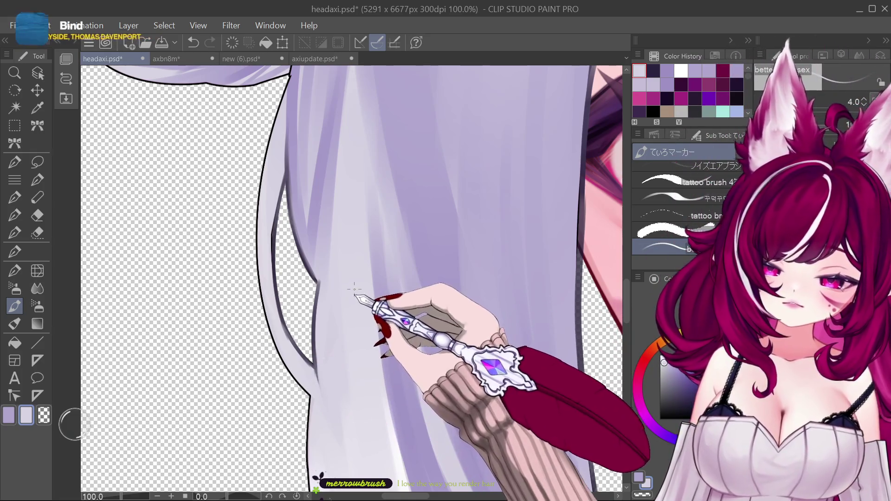
Trace a thin dark outline along the hair strand's outer edge.
{"action": "scroll", "coordinate": [366, 264], "scroll_direction": "down", "scroll_amount": 1}
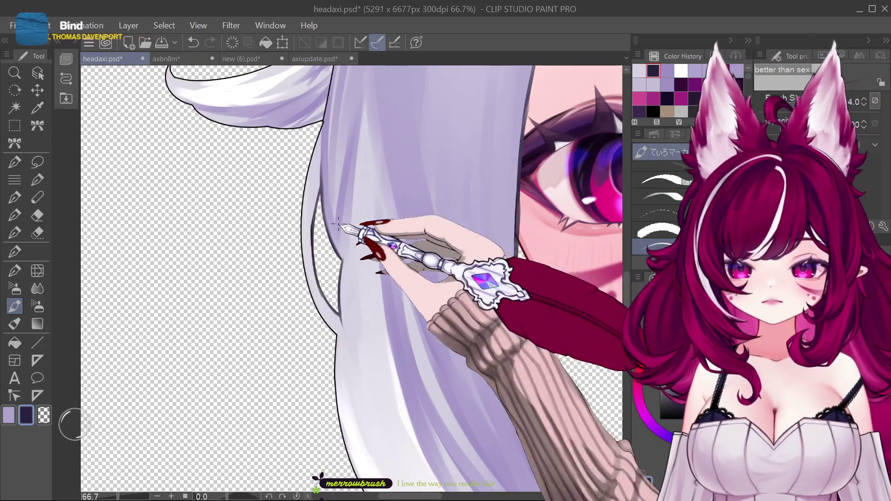
{"action": "left_click_drag", "start_coordinate": [339, 223], "coordinate": [306, 184]}
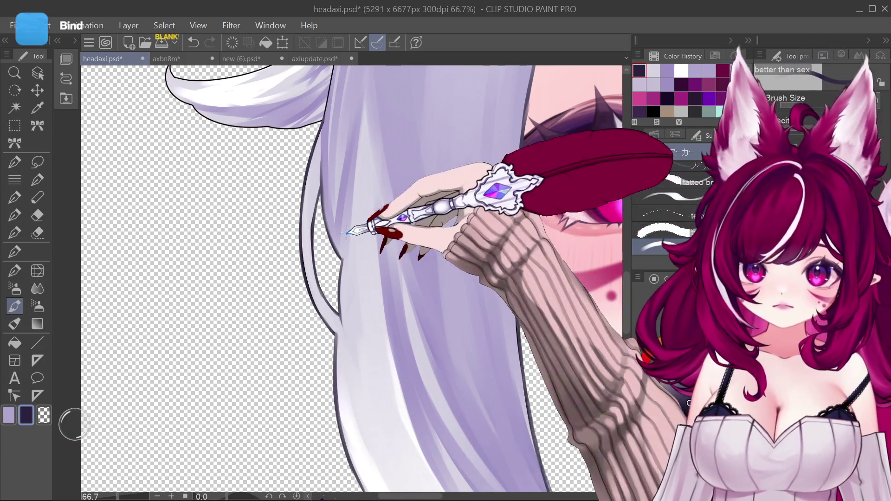
{"action": "scroll", "coordinate": [358, 219], "scroll_direction": "down", "scroll_amount": 2}
{"action": "scroll", "coordinate": [377, 349], "scroll_direction": "up", "scroll_amount": 2}
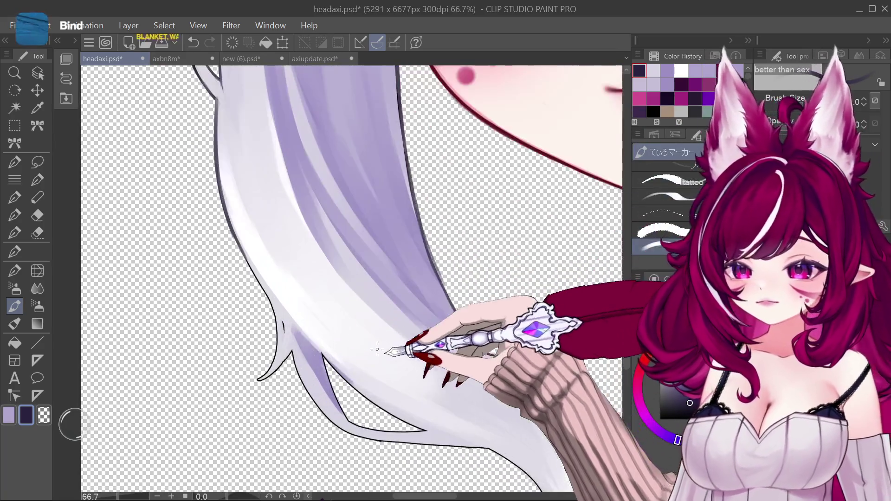
Zoom in and extend the hair-tip outline into a tapered point.
{"action": "scroll", "coordinate": [377, 349], "scroll_direction": "up", "scroll_amount": 1}
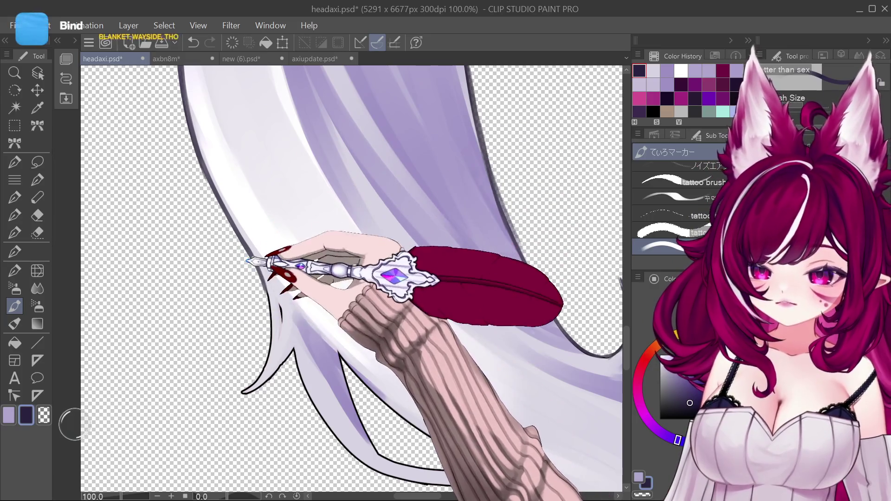
{"action": "scroll", "coordinate": [253, 265], "scroll_direction": "up", "scroll_amount": 1}
{"action": "scroll", "coordinate": [324, 288], "scroll_direction": "up", "scroll_amount": 1}
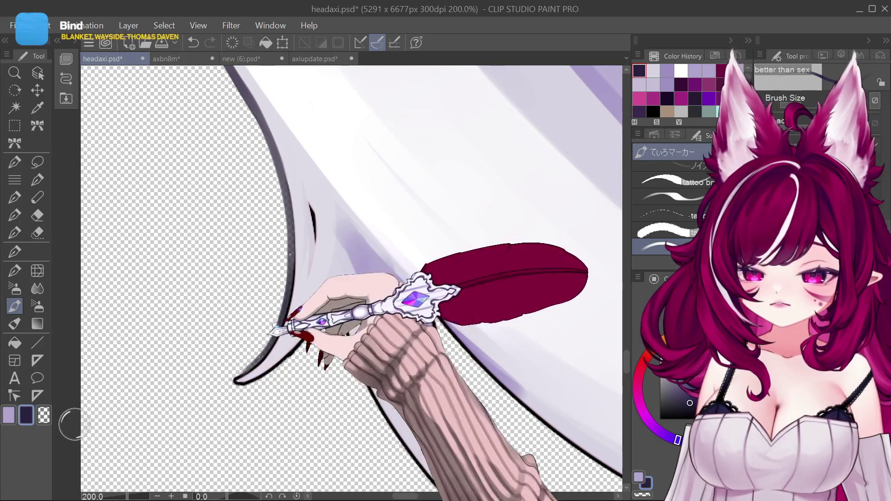
{"action": "left_click_drag", "start_coordinate": [274, 330], "coordinate": [216, 384]}
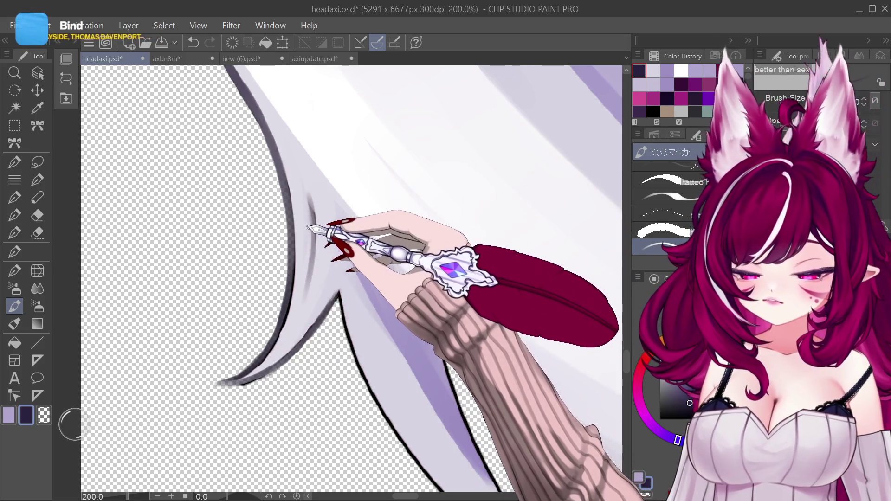
Return the view to 100% and readjust the brush size for thicker lines.
{"action": "scroll", "coordinate": [307, 227], "scroll_direction": "down", "scroll_amount": 3}
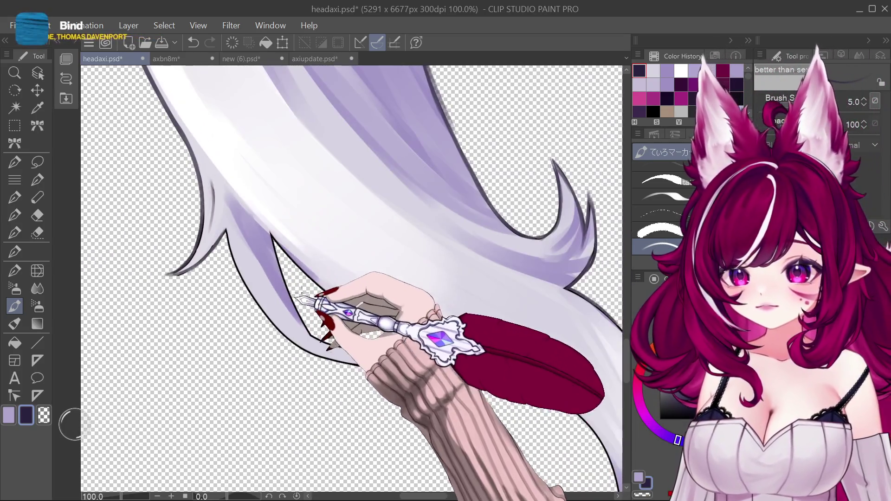
{"action": "left_click_drag", "start_coordinate": [255, 318], "coordinate": [271, 242]}
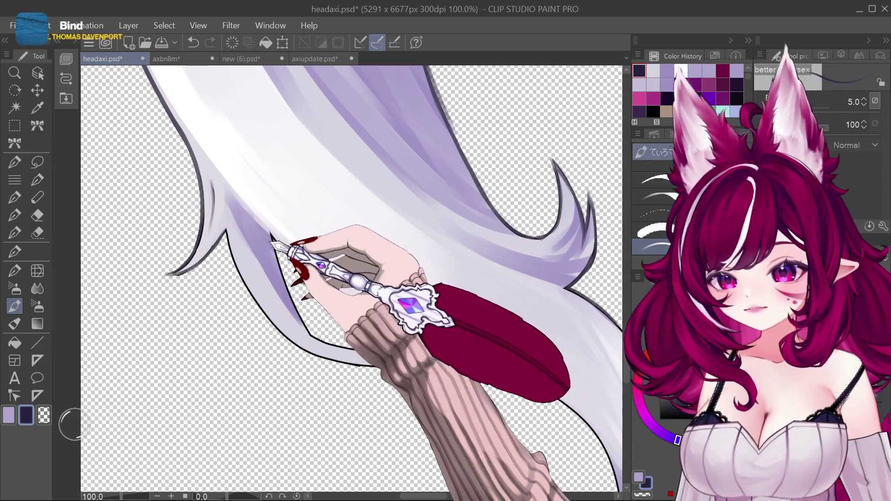
{"action": "key", "text": "bracketright"}
{"action": "key", "text": "bracketright"}
{"action": "key", "text": "bracketright"}
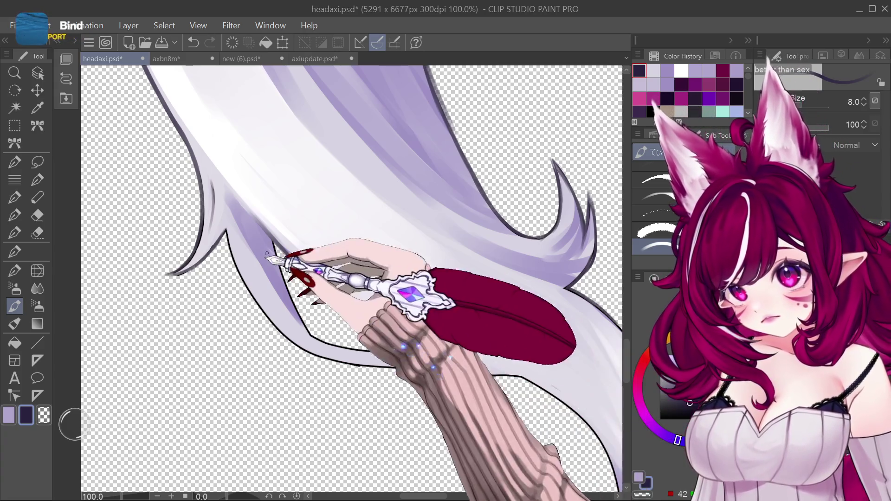
{"action": "key", "text": "bracketright"}
{"action": "key", "text": "bracketright"}
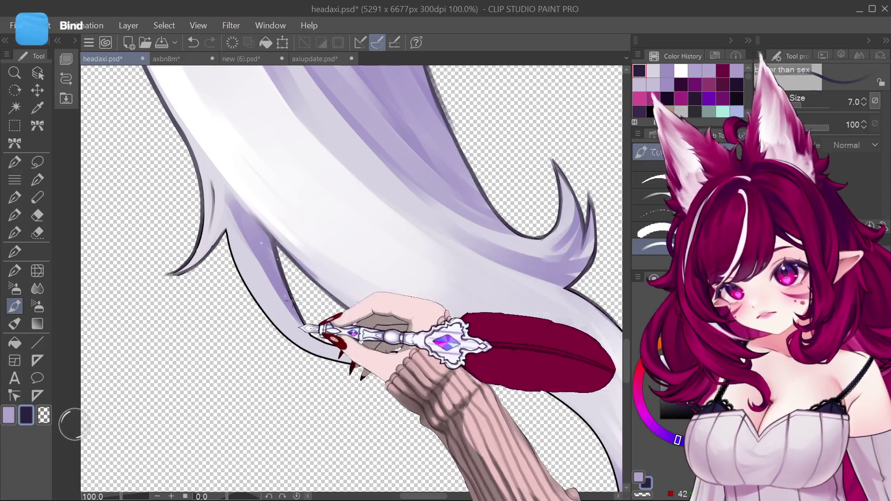
{"action": "key", "text": "bracketleft"}
{"action": "key", "text": "bracketleft"}
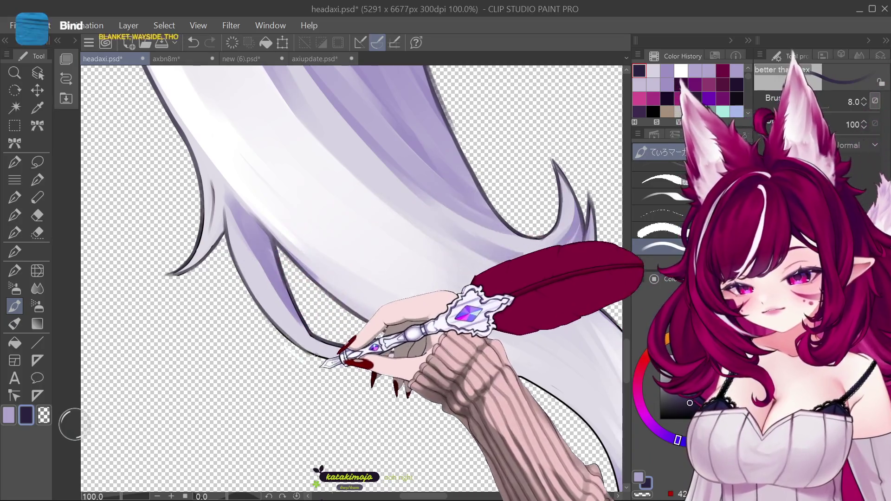
Outline the hair's lower edge, undoing and redrawing it to extend it rightward.
{"action": "mouse_move", "coordinate": [244, 287]}
{"action": "left_mouse_down"}
{"action": "mouse_move", "coordinate": [337, 360]}
{"action": "mouse_move", "coordinate": [478, 369]}
{"action": "left_mouse_up"}
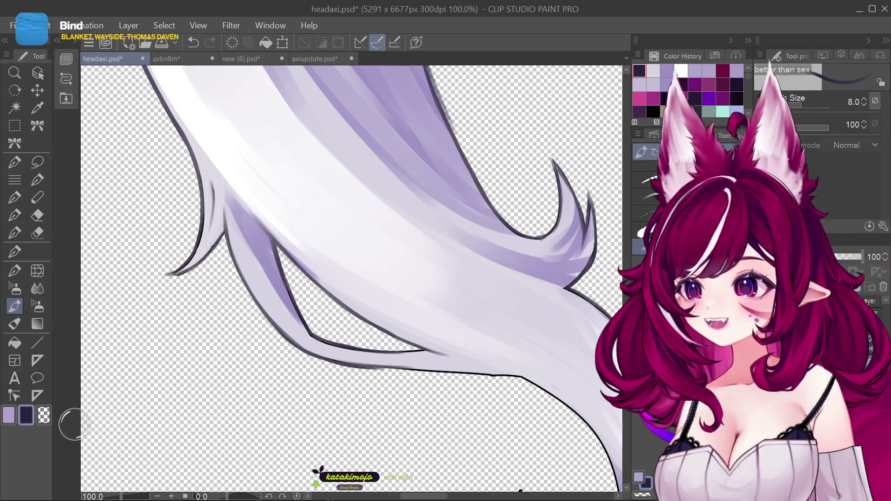
{"action": "key", "text": "ctrl+z"}
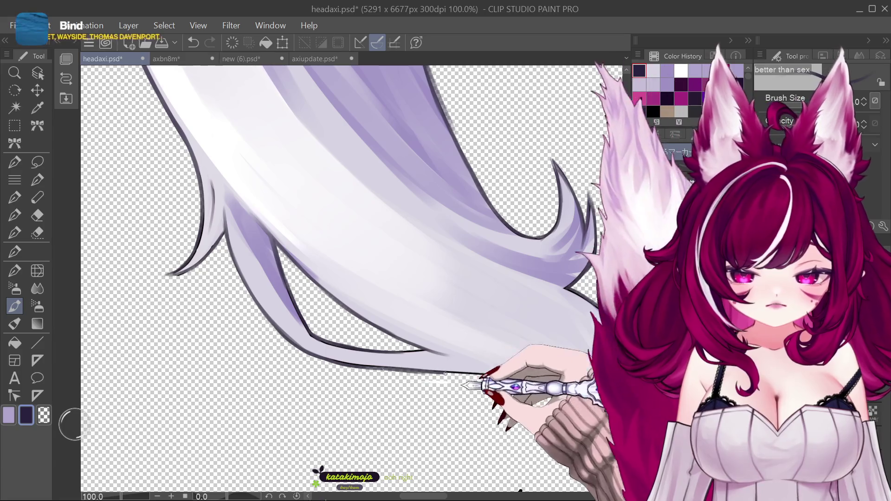
{"action": "left_click_drag", "start_coordinate": [461, 371], "coordinate": [519, 379]}
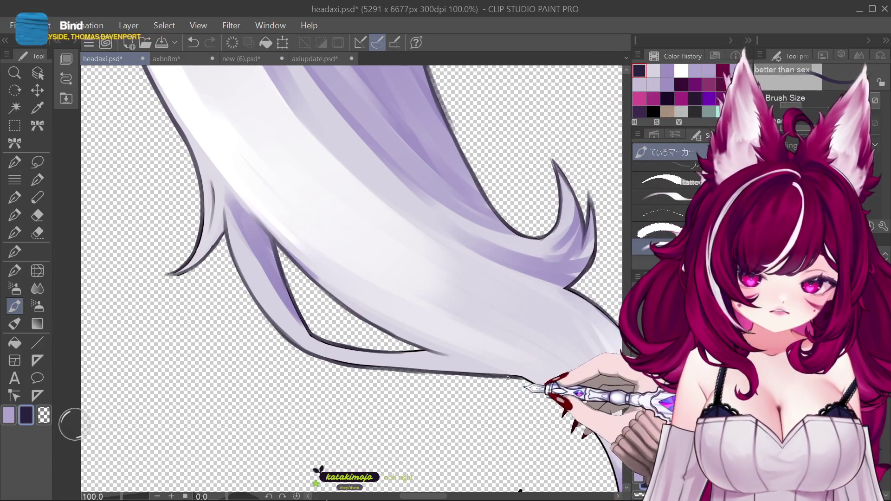
{"action": "scroll", "coordinate": [324, 260], "scroll_direction": "down", "scroll_amount": 4}
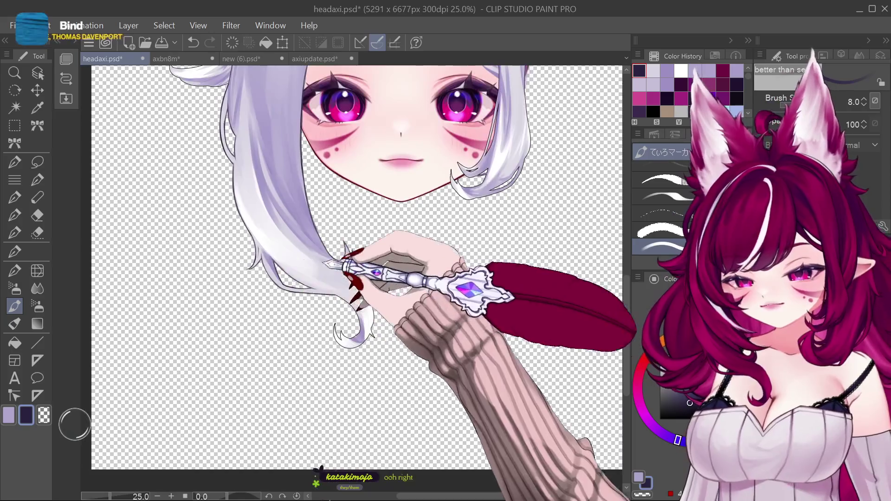
{"action": "scroll", "coordinate": [317, 353], "scroll_direction": "up", "scroll_amount": 3}
{"action": "scroll", "coordinate": [317, 350], "scroll_direction": "up", "scroll_amount": 1}
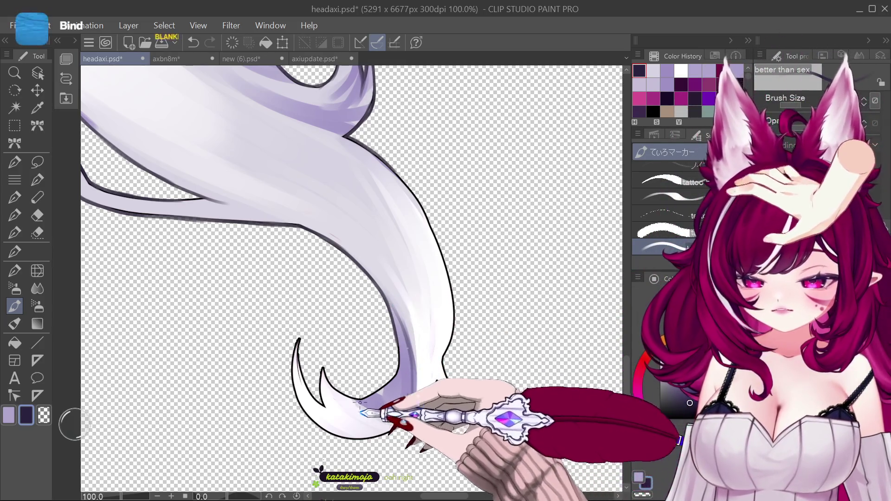
Shade the curl's inner edge purple, fine-tune the brush size, and zoom out to the whole head.
{"action": "left_click_drag", "start_coordinate": [320, 372], "coordinate": [402, 415]}
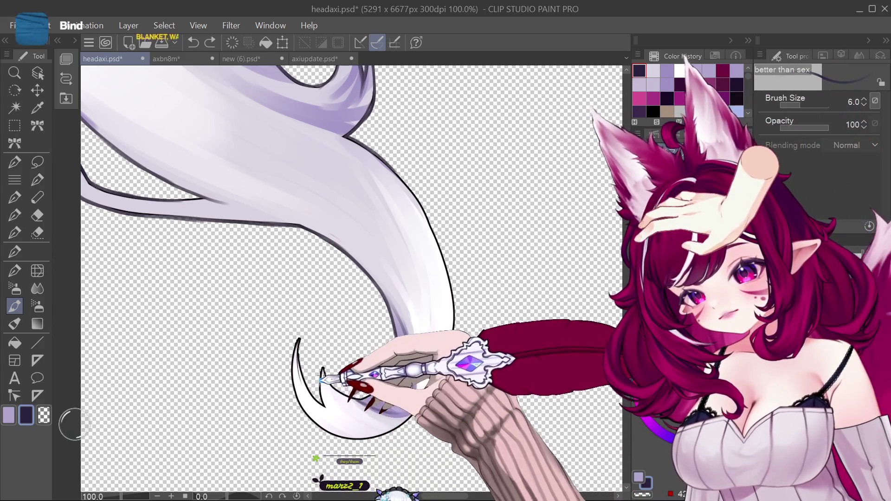
{"action": "key", "text": "bracketleft"}
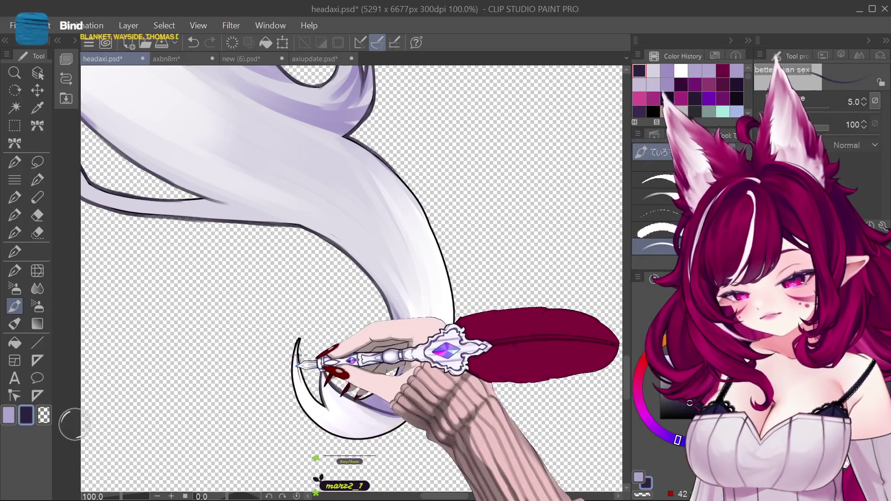
{"action": "key", "text": "bracketright"}
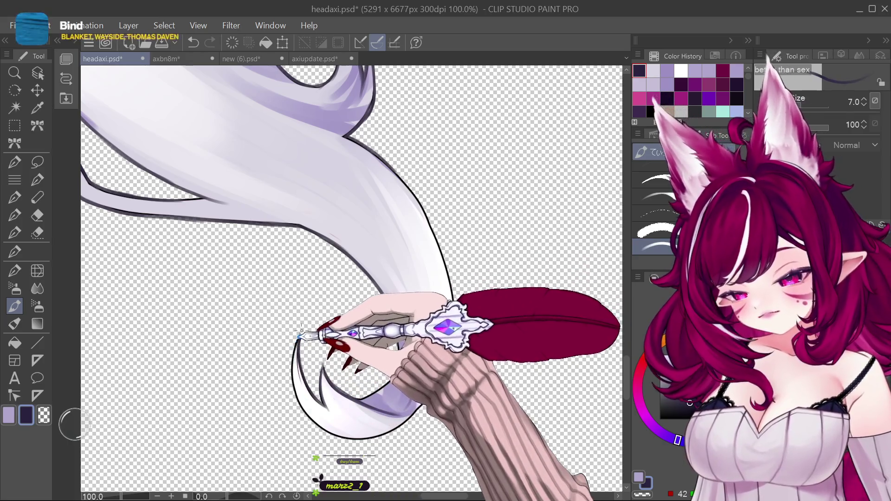
{"action": "key", "text": "bracketright"}
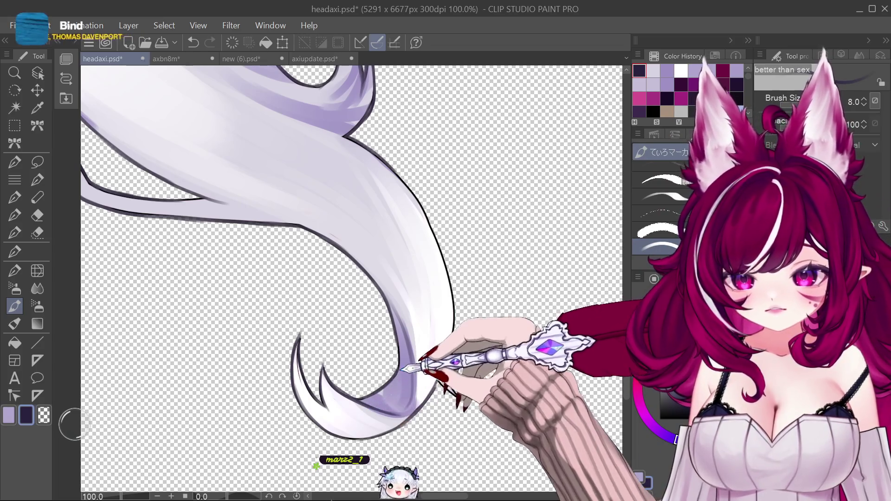
{"action": "key", "text": "bracketleft"}
{"action": "key", "text": "bracketleft"}
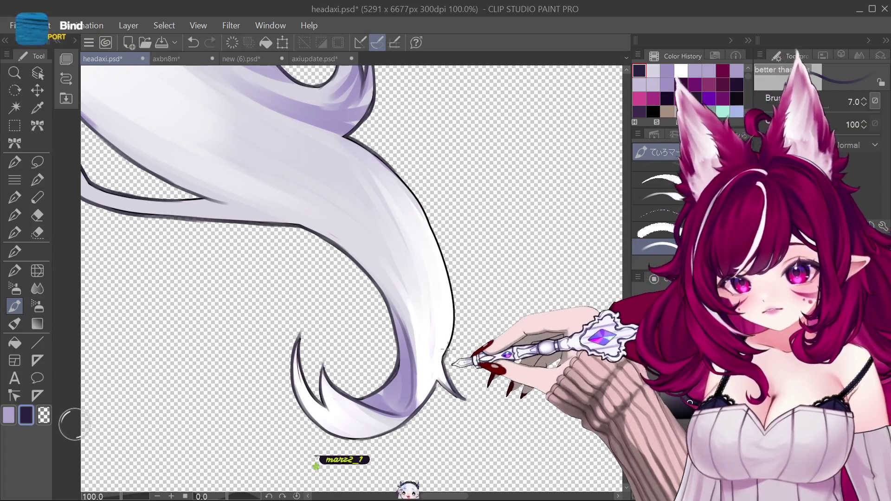
{"action": "key", "text": "bracketright"}
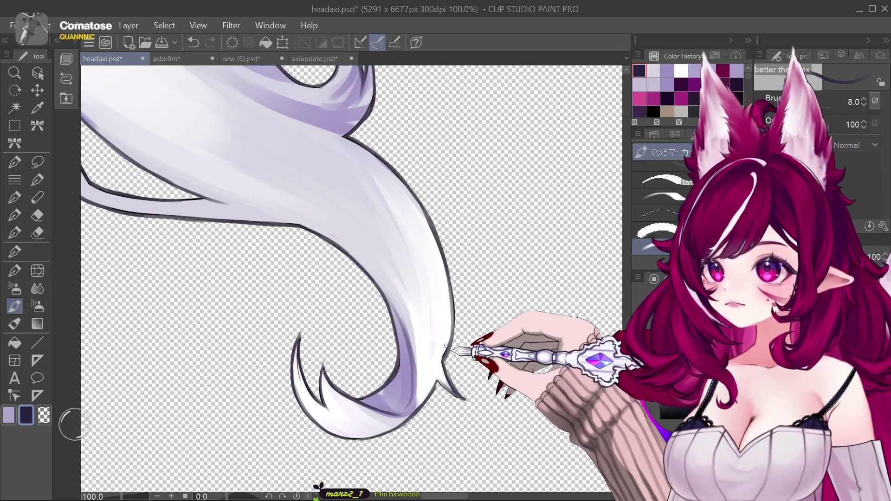
{"action": "scroll", "coordinate": [452, 406], "scroll_direction": "down", "scroll_amount": 5}
{"action": "scroll", "coordinate": [455, 407], "scroll_direction": "up", "scroll_amount": 5}
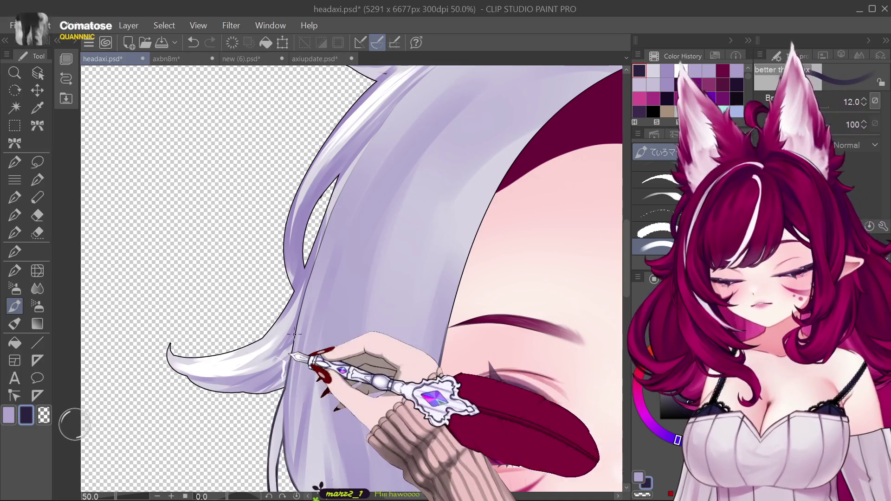
{"action": "key", "text": "bracketright"}
{"action": "key", "text": "bracketright"}
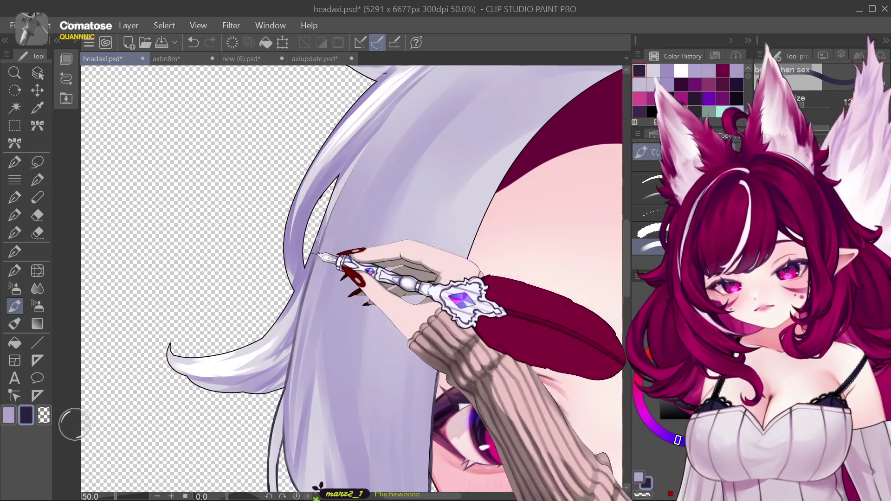
{"action": "key", "text": "ctrl+minus"}
{"action": "key", "text": "ctrl+minus"}
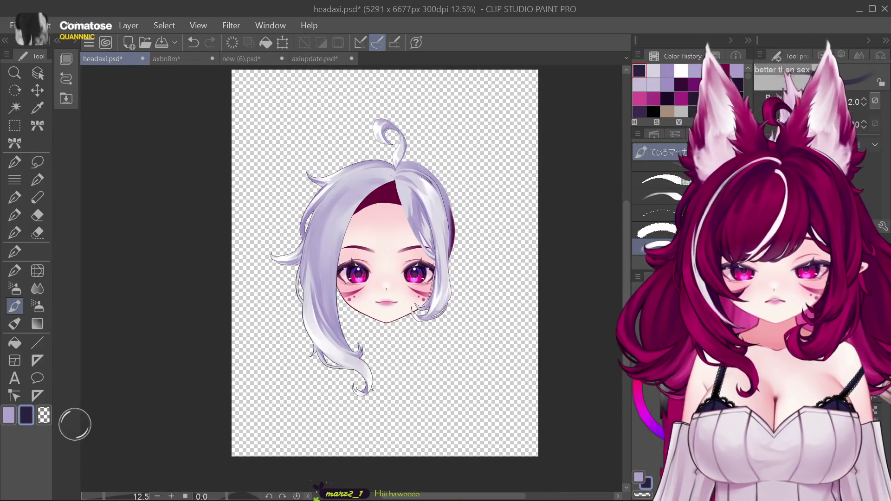
Undo the last stroke and choose a near-white lavender as the highlight colour.
{"action": "key", "text": "ctrl+z"}
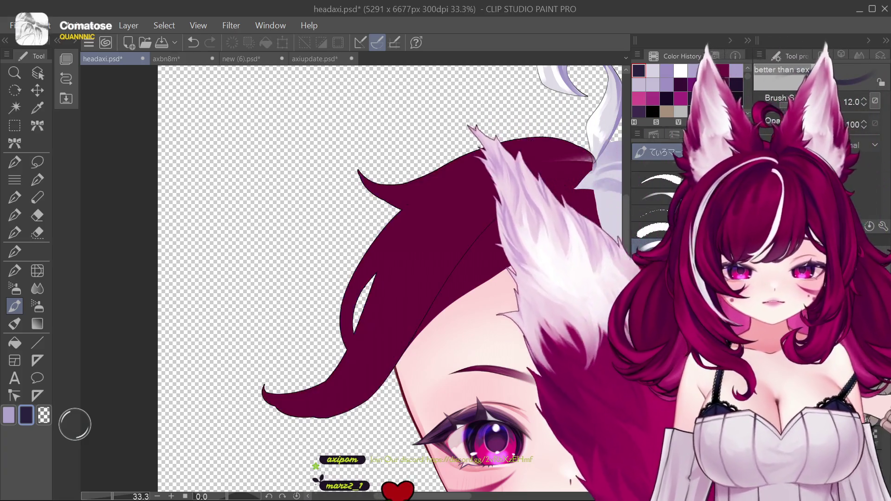
{"action": "left_click", "coordinate": [415, 221], "text": "alt"}
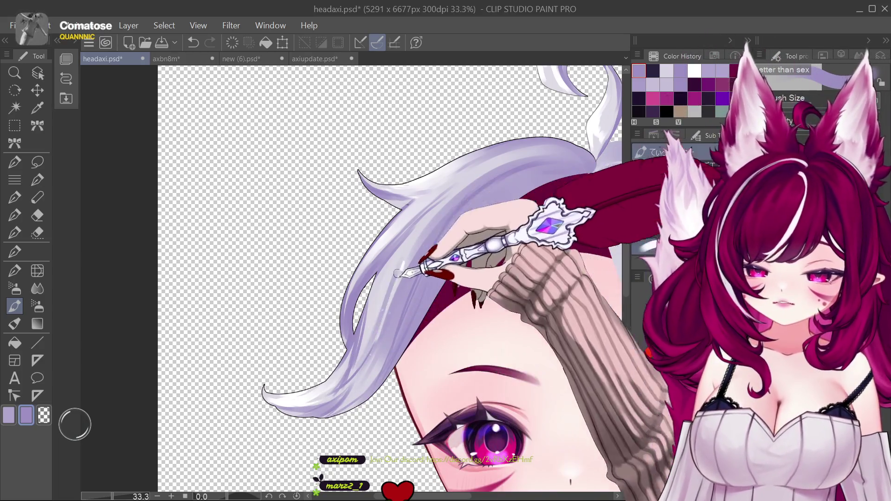
{"action": "left_click", "coordinate": [363, 353], "text": "alt"}
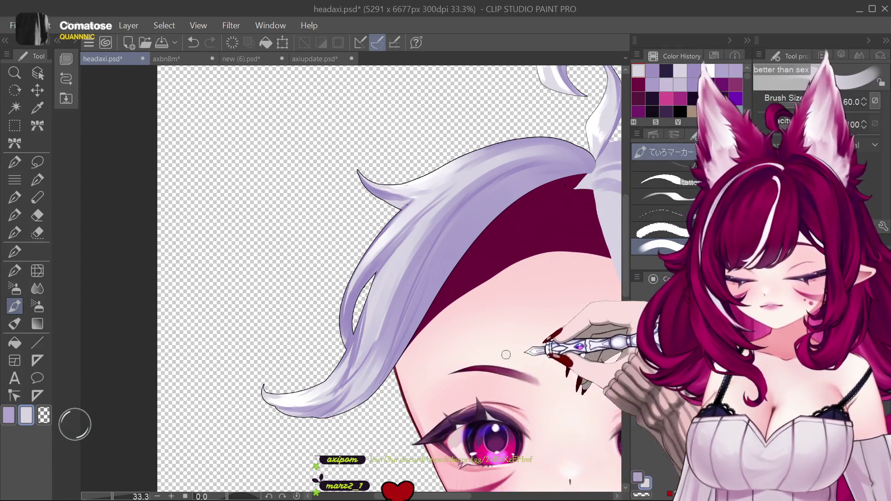
{"action": "scroll", "coordinate": [506, 354], "scroll_direction": "up", "scroll_amount": 2}
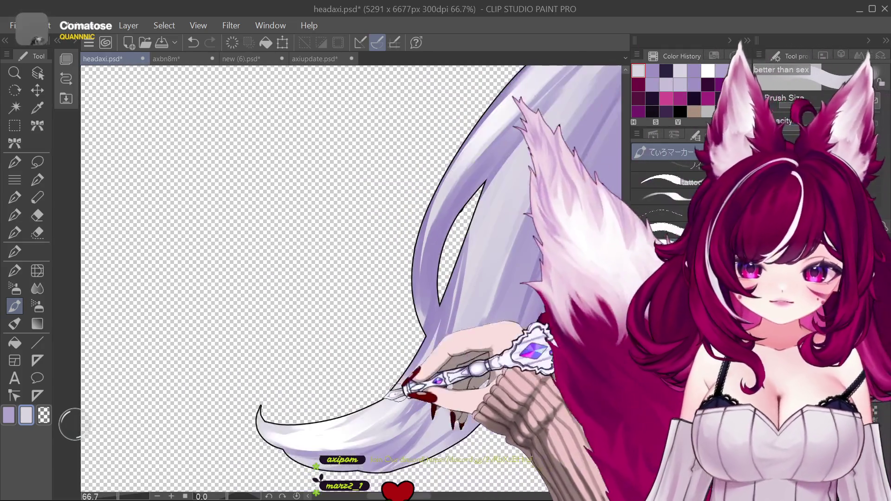
Switch to dark navy and outline the hair tail's inner and left edges.
{"action": "left_click", "coordinate": [663, 211]}
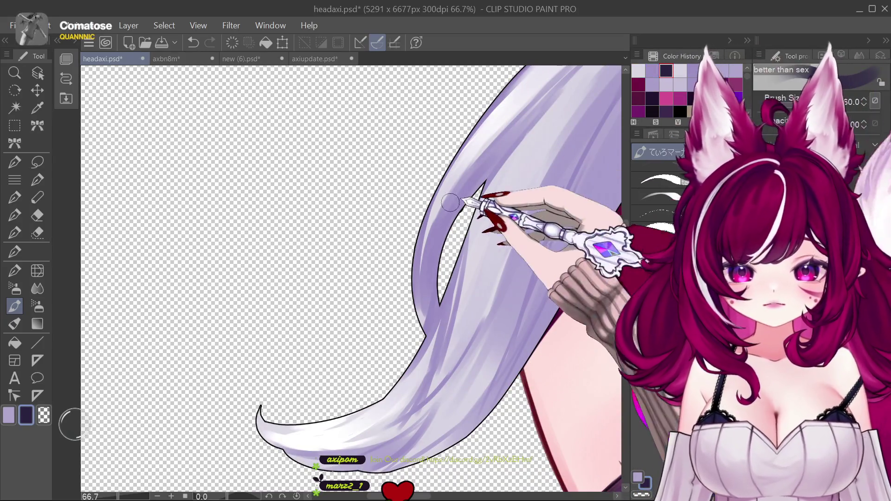
{"action": "left_click_drag", "start_coordinate": [439, 252], "coordinate": [437, 285]}
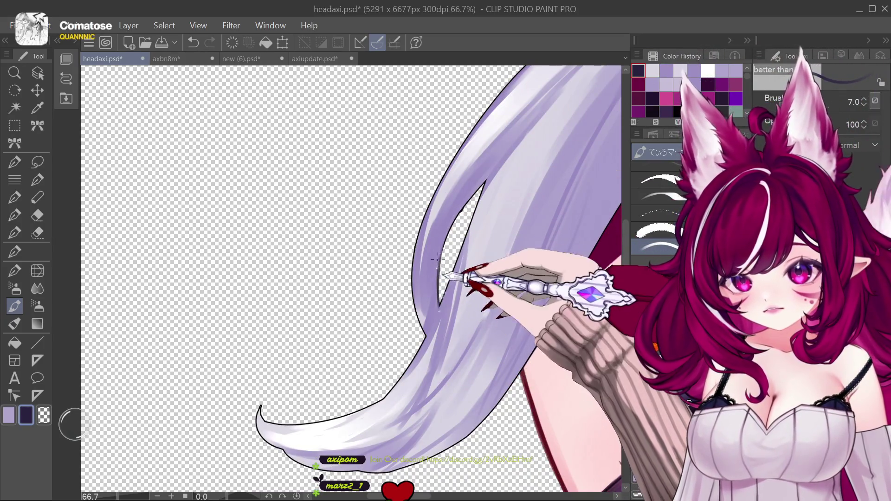
{"action": "key", "text": "bracketright"}
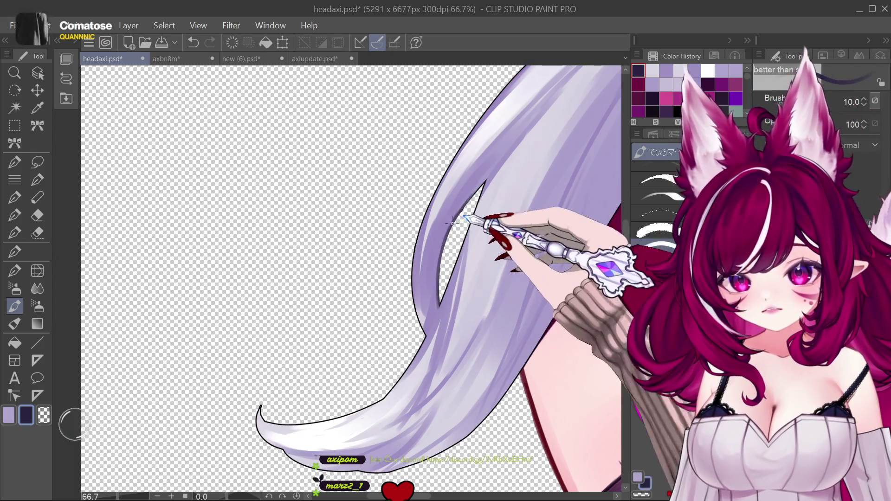
{"action": "left_click_drag", "start_coordinate": [466, 225], "coordinate": [538, 128]}
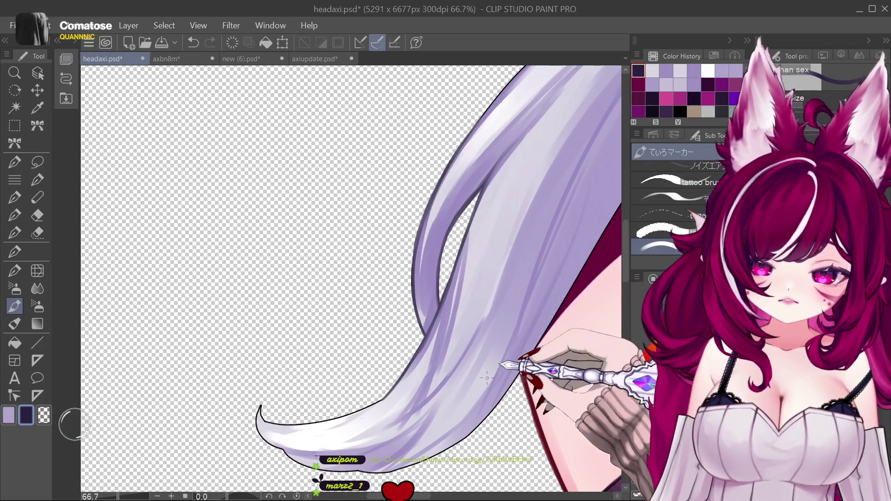
{"action": "left_click_drag", "start_coordinate": [427, 417], "coordinate": [413, 300]}
{"action": "scroll", "coordinate": [413, 300], "scroll_direction": "up", "scroll_amount": 3}
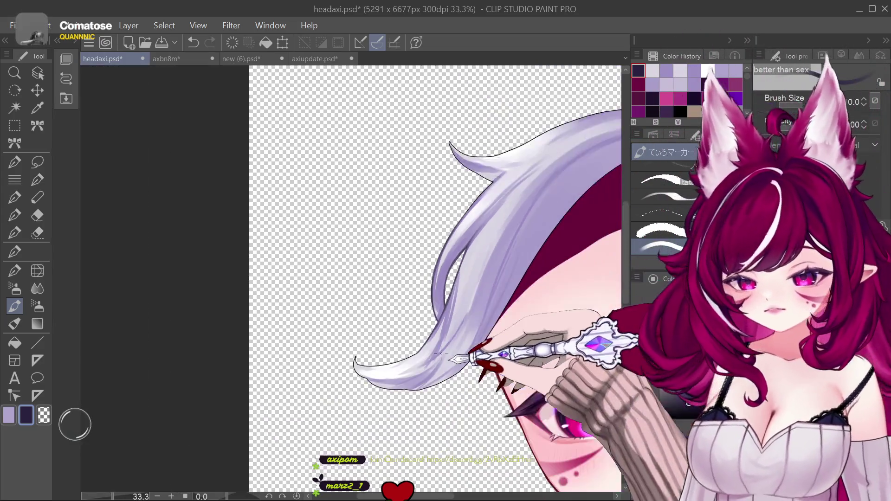
{"action": "key", "text": "bracketleft"}
{"action": "key", "text": "bracketleft"}
{"action": "key", "text": "bracketleft"}
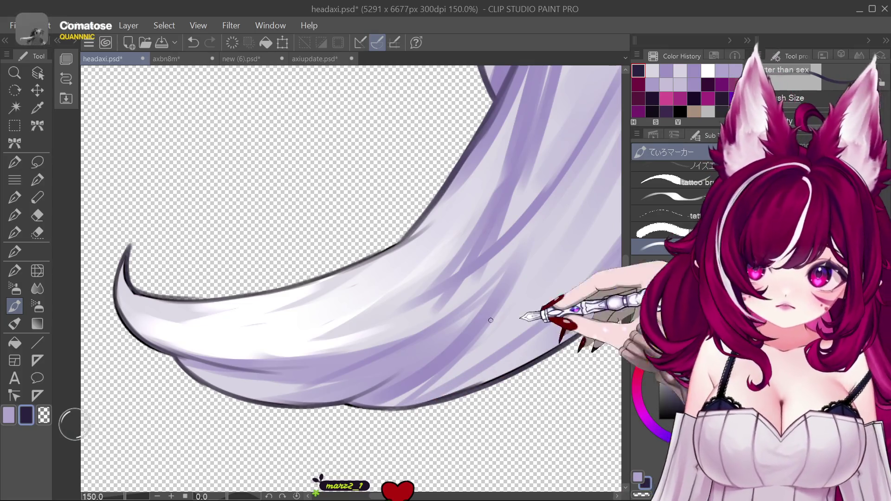
Redo the dark outline along the tail's upper edge, extending it along its length.
{"action": "scroll", "coordinate": [490, 320], "scroll_direction": "down", "scroll_amount": 2}
{"action": "scroll", "coordinate": [371, 405], "scroll_direction": "up", "scroll_amount": 1}
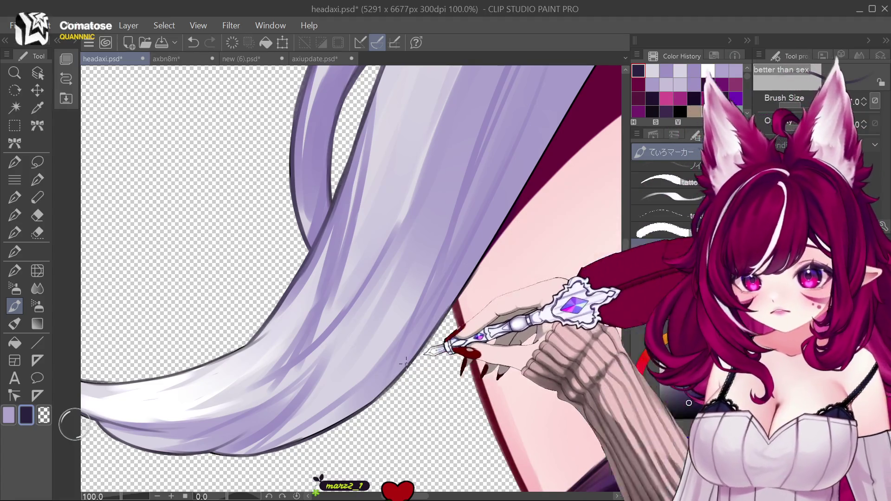
{"action": "left_click_drag", "start_coordinate": [373, 412], "coordinate": [321, 389]}
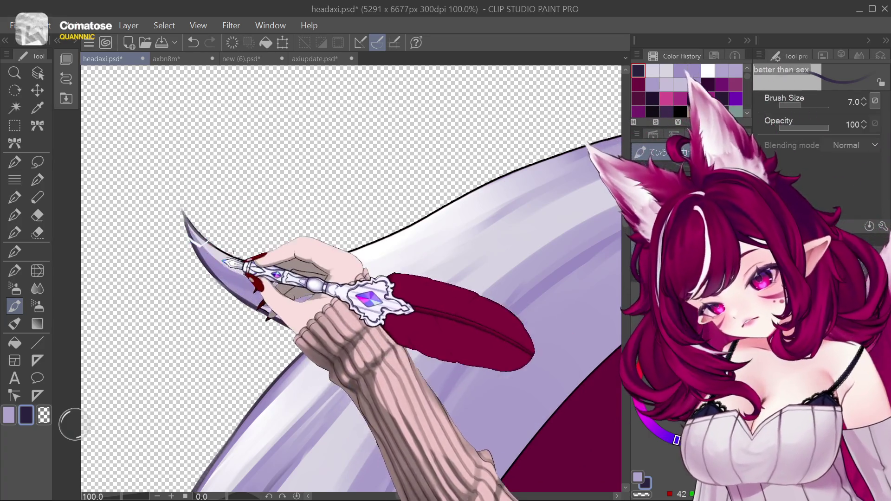
{"action": "key", "text": "ctrl+z"}
{"action": "left_click_drag", "start_coordinate": [182, 211], "coordinate": [285, 264]}
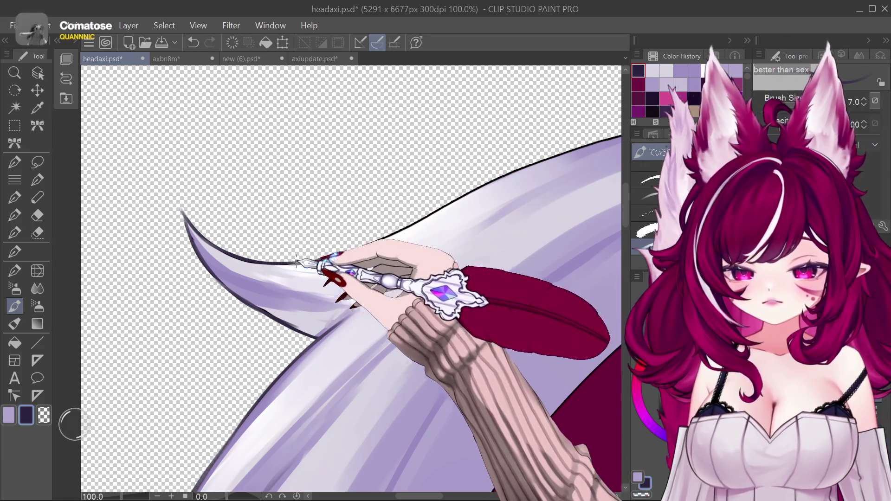
{"action": "mouse_move", "coordinate": [342, 254]}
{"action": "left_mouse_down"}
{"action": "mouse_move", "coordinate": [403, 234]}
{"action": "mouse_move", "coordinate": [559, 154]}
{"action": "left_mouse_up"}
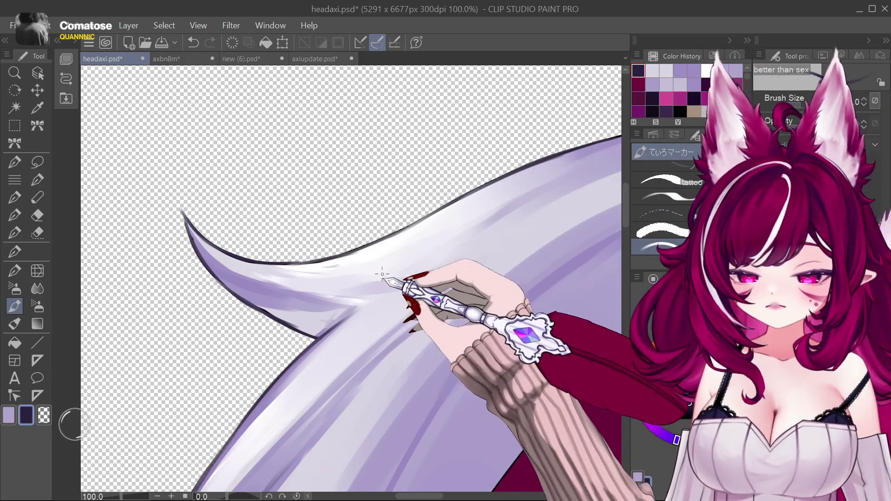
{"action": "scroll", "coordinate": [559, 155], "scroll_direction": "up", "scroll_amount": 2}
{"action": "scroll", "coordinate": [581, 194], "scroll_direction": "down", "scroll_amount": 2}
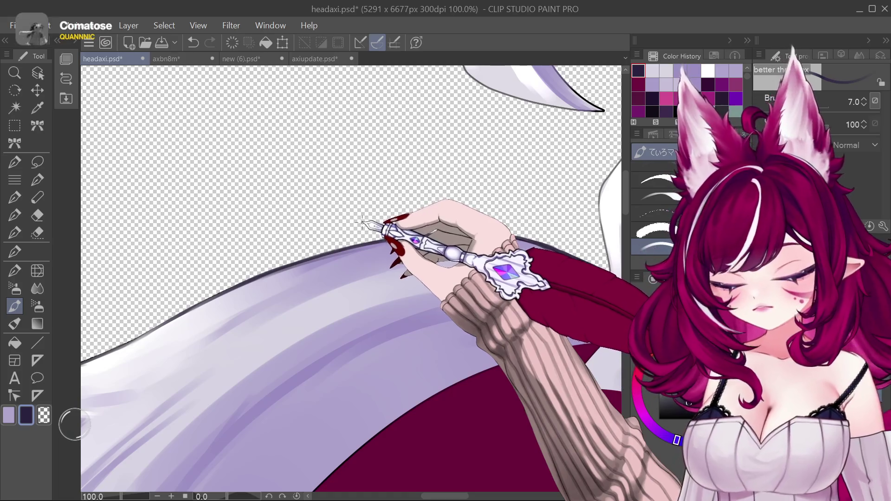
{"action": "scroll", "coordinate": [362, 223], "scroll_direction": "down", "scroll_amount": 1}
{"action": "scroll", "coordinate": [467, 234], "scroll_direction": "down", "scroll_amount": 1}
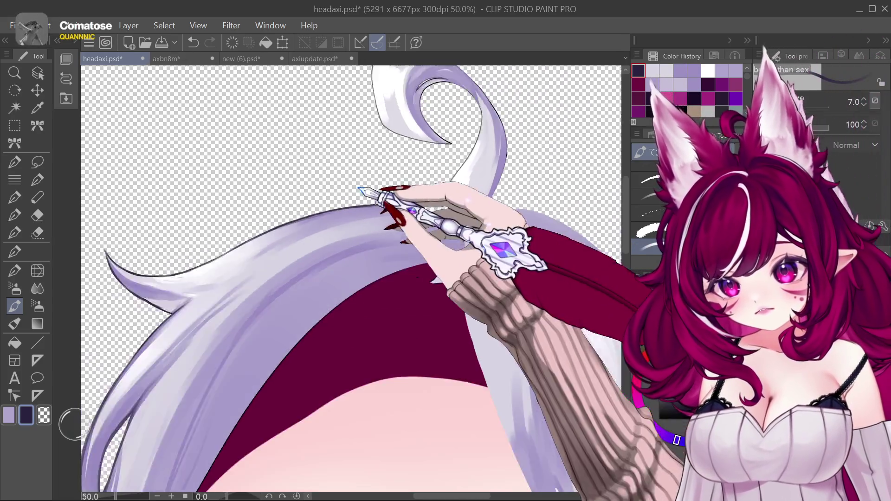
{"action": "scroll", "coordinate": [359, 190], "scroll_direction": "down", "scroll_amount": 2}
{"action": "scroll", "coordinate": [360, 190], "scroll_direction": "up", "scroll_amount": 1}
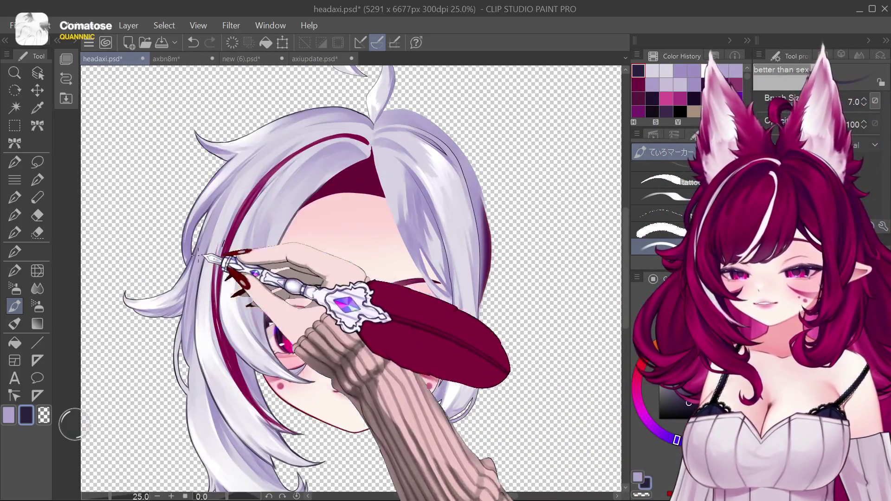
{"action": "left_click", "coordinate": [37, 73]}
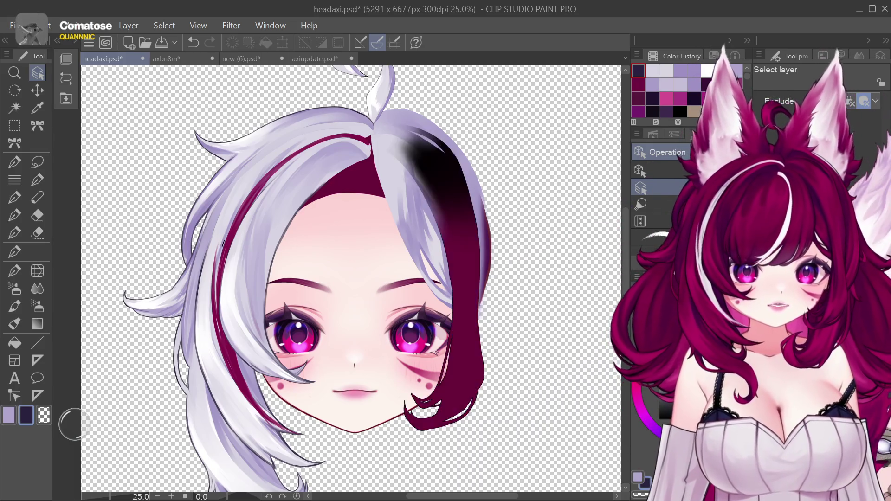
{"action": "key", "text": "ctrl+z"}
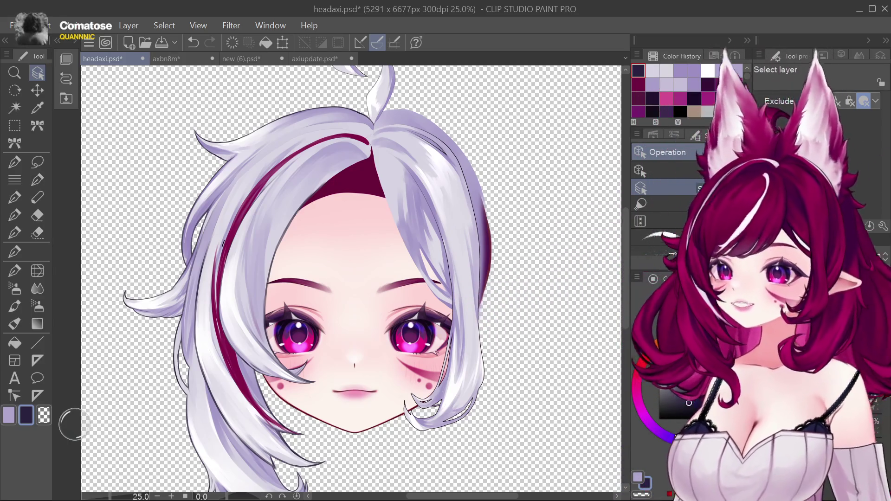
{"action": "scroll", "coordinate": [451, 322], "scroll_direction": "up", "scroll_amount": 1}
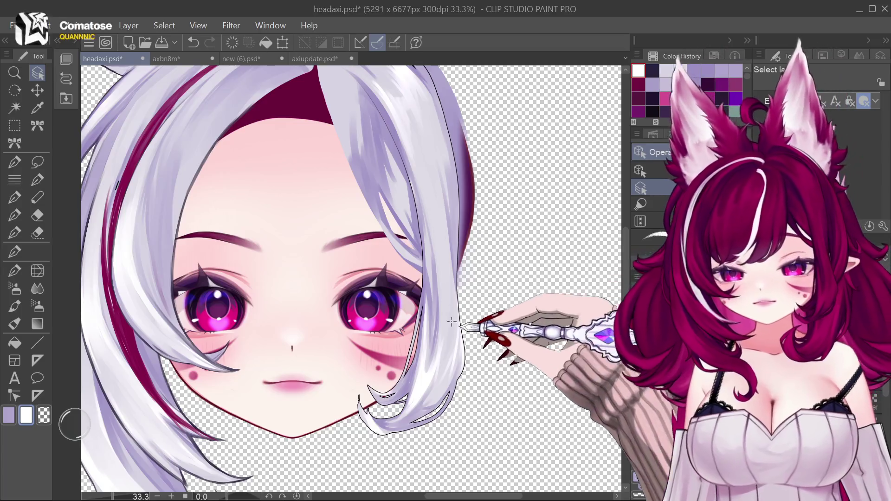
{"action": "left_click", "coordinate": [15, 306]}
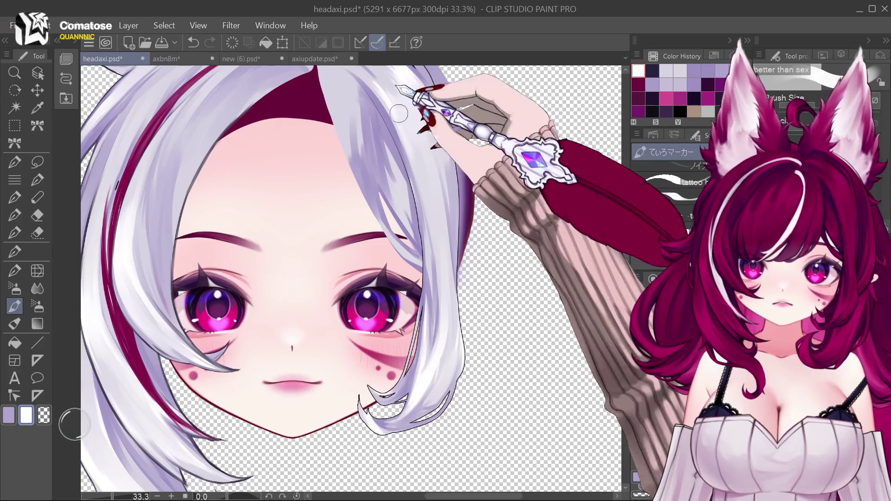
{"action": "scroll", "coordinate": [405, 158], "scroll_direction": "up", "scroll_amount": 4}
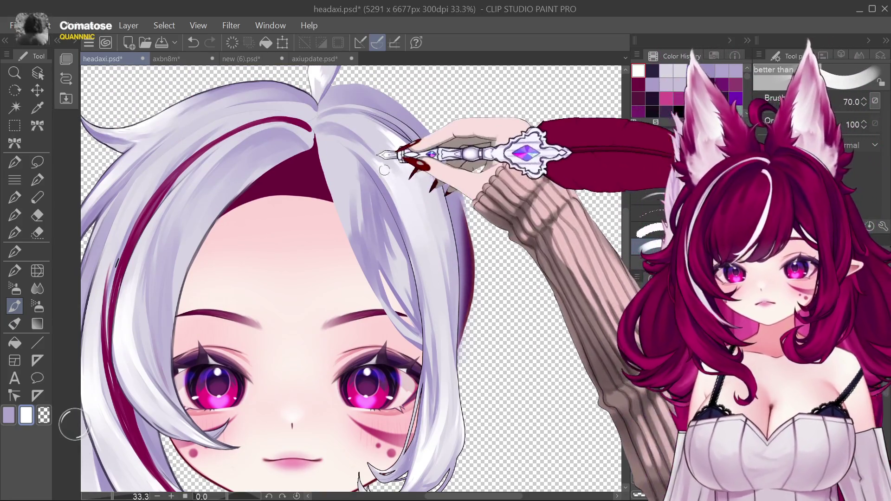
{"action": "key", "text": "bracketleft"}
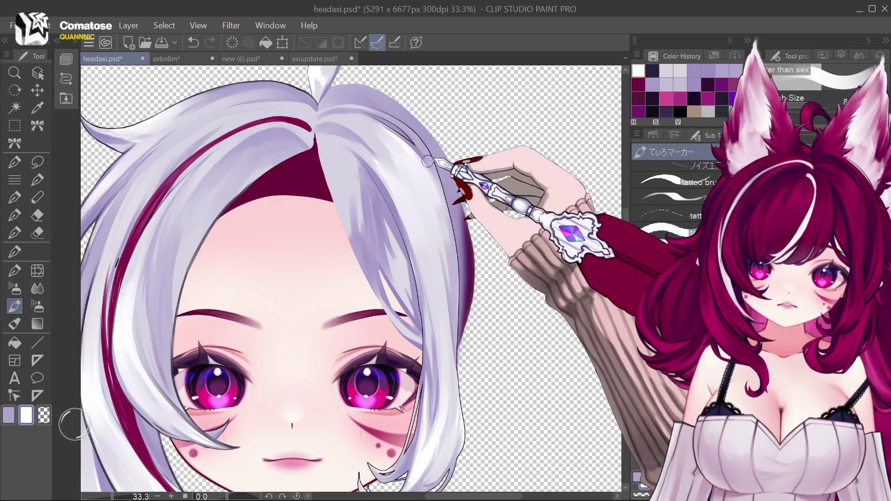
{"action": "scroll", "coordinate": [427, 161], "scroll_direction": "down", "scroll_amount": 3}
{"action": "scroll", "coordinate": [446, 305], "scroll_direction": "up", "scroll_amount": 3}
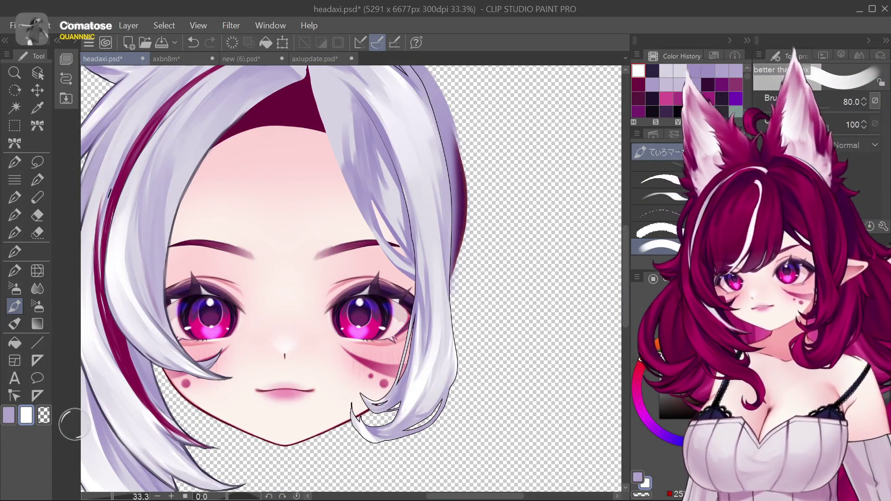
{"action": "scroll", "coordinate": [420, 423], "scroll_direction": "up", "scroll_amount": 3}
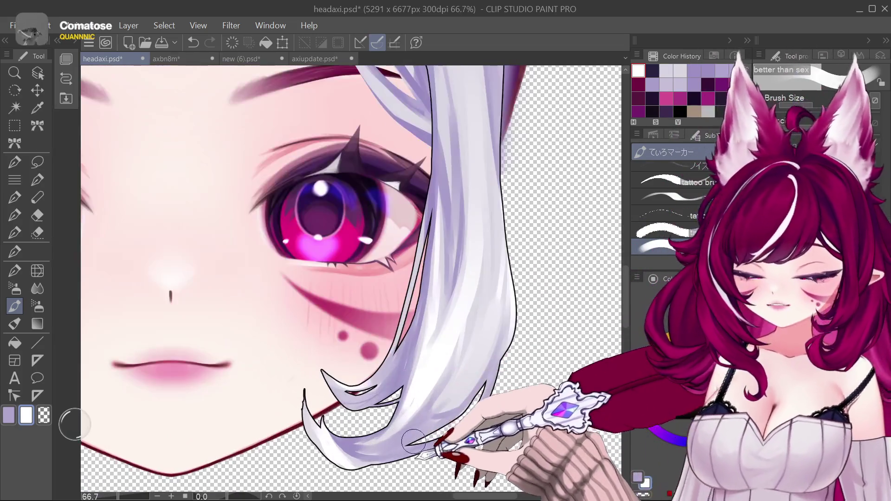
{"action": "scroll", "coordinate": [501, 426], "scroll_direction": "down", "scroll_amount": 1}
{"action": "left_click", "coordinate": [652, 71]}
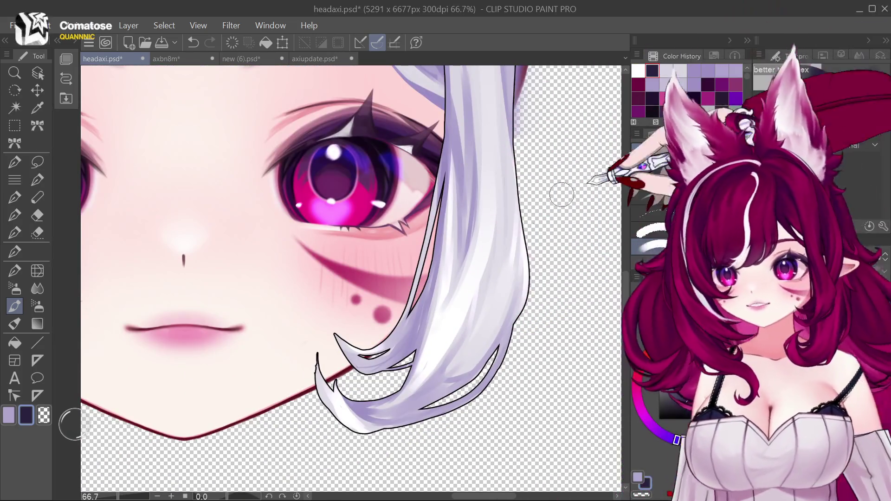
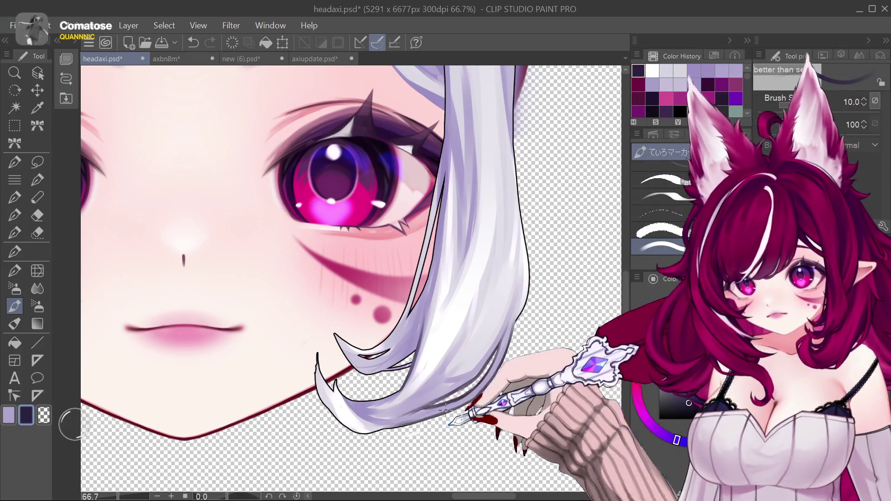
Trace fine dark strand lines along the lower silver hair lock by the cheek and chin, undoing one bad stroke.
{"action": "key", "text": "bracketleft"}
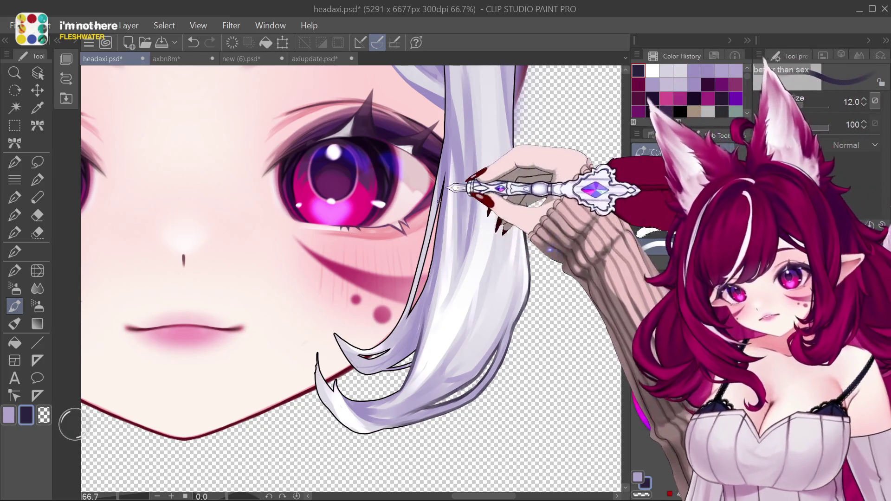
{"action": "key", "text": "bracketright"}
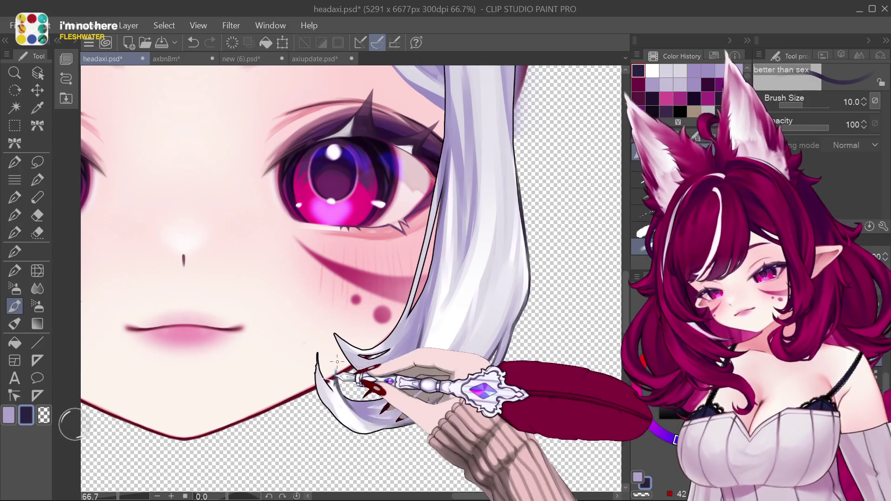
{"action": "key", "text": "bracketleft"}
{"action": "key", "text": "bracketleft"}
{"action": "key", "text": "bracketleft"}
{"action": "key", "text": "bracketright"}
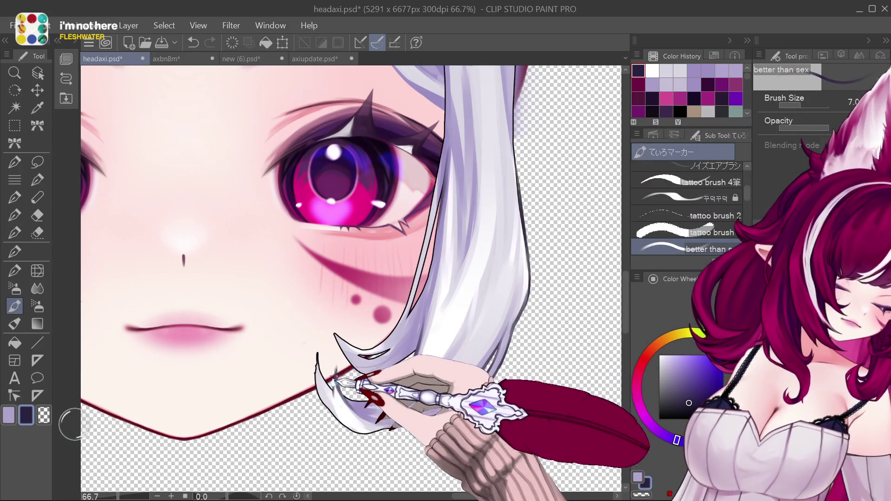
{"action": "key", "text": "bracketright"}
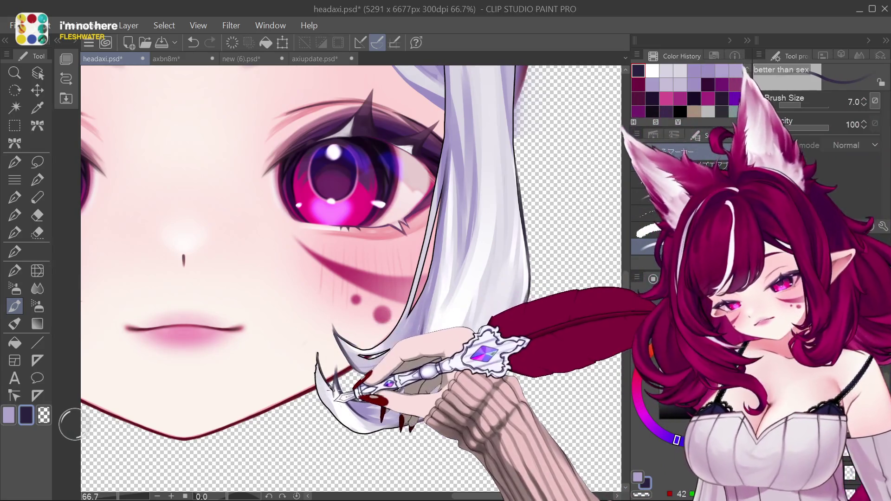
{"action": "key", "text": "bracketright"}
{"action": "key", "text": "bracketright"}
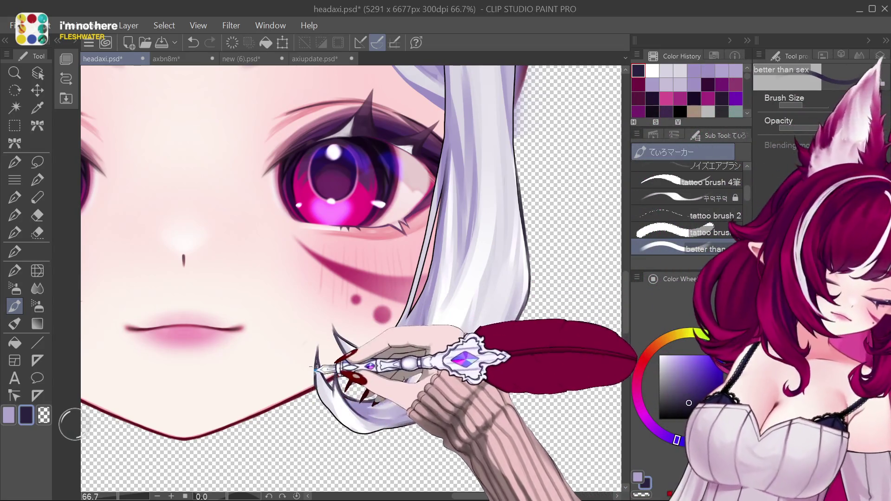
{"action": "key", "text": "bracketleft"}
{"action": "key", "text": "bracketleft"}
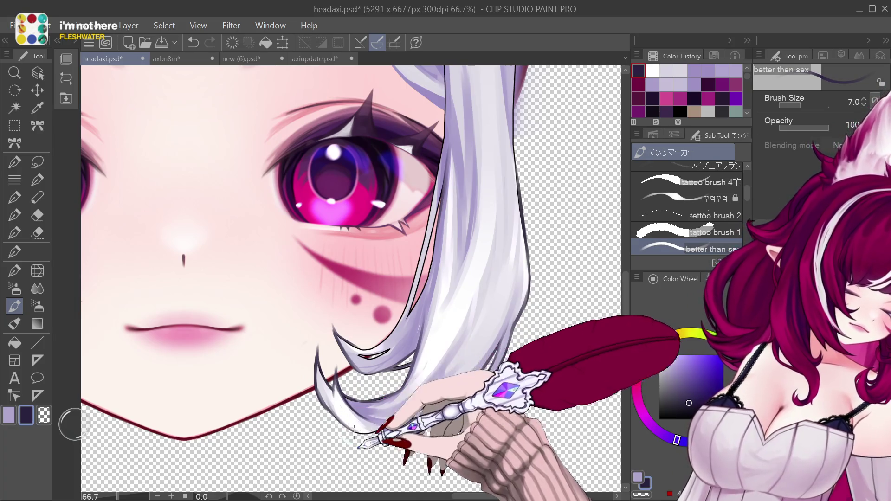
{"action": "key", "text": "ctrl+z"}
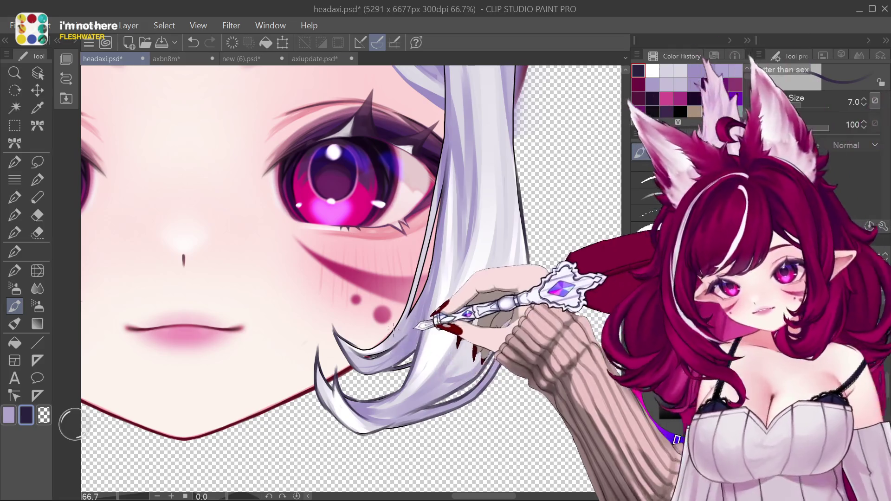
{"action": "key", "text": "bracketright"}
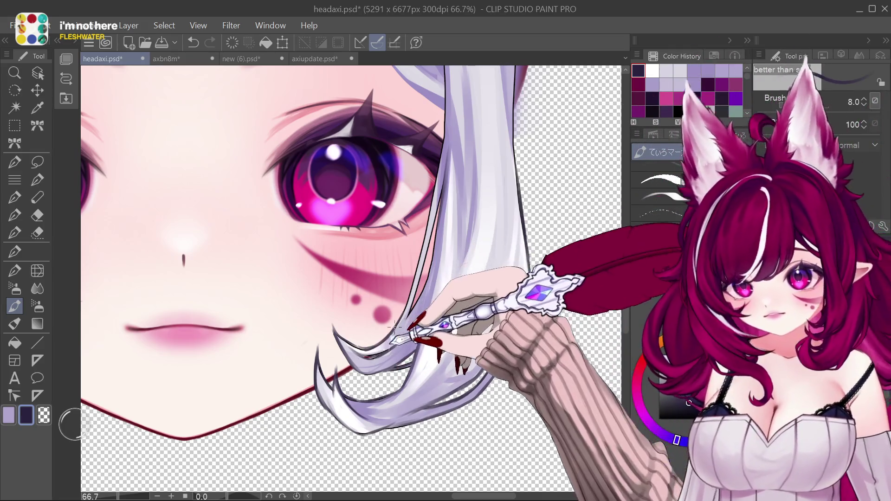
{"action": "key", "text": "bracketright"}
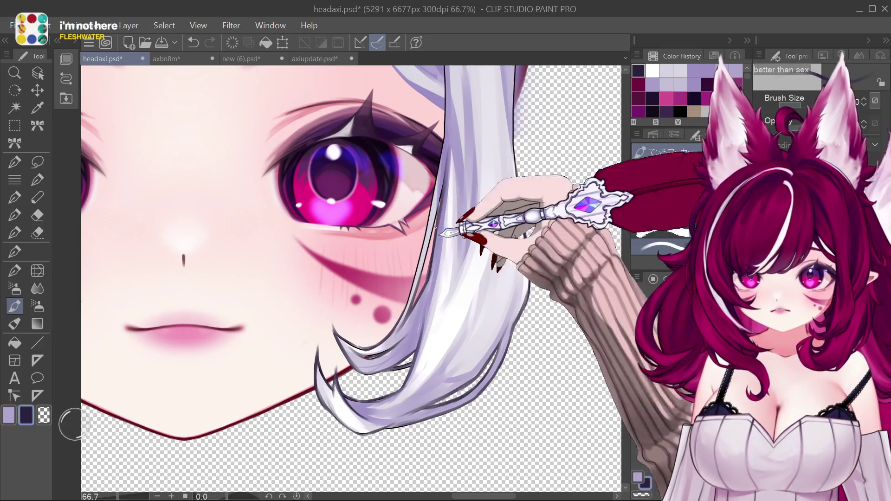
{"action": "key", "text": "bracketleft"}
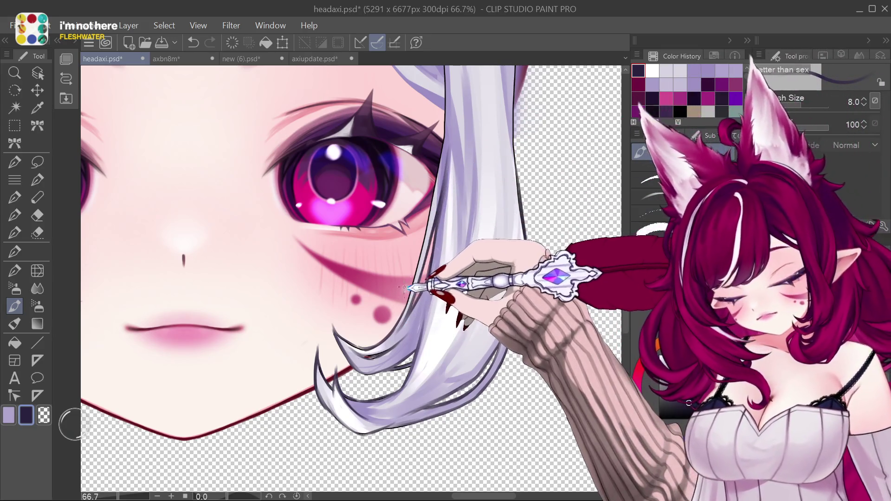
{"action": "key", "text": "bracketright"}
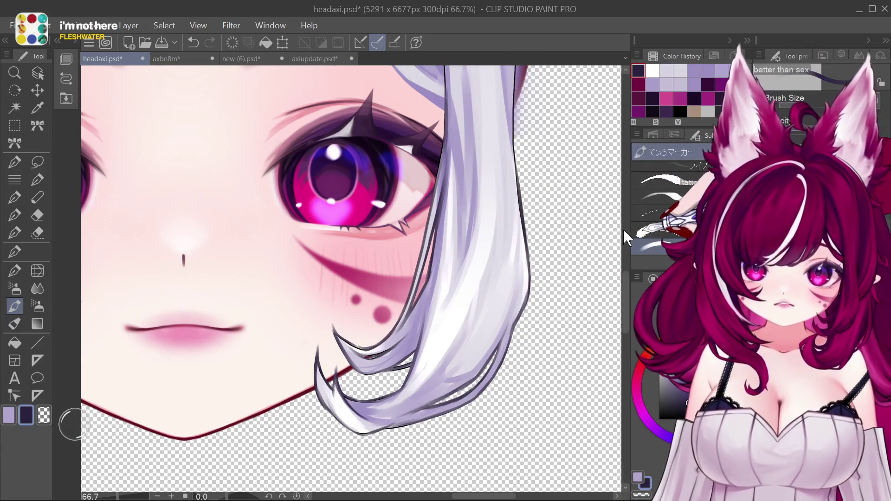
Draw thin dark strand lines through the upper hair above the eye at brush size 8, undoing a stray tick.
{"action": "scroll", "coordinate": [480, 239], "scroll_direction": "up", "scroll_amount": 5}
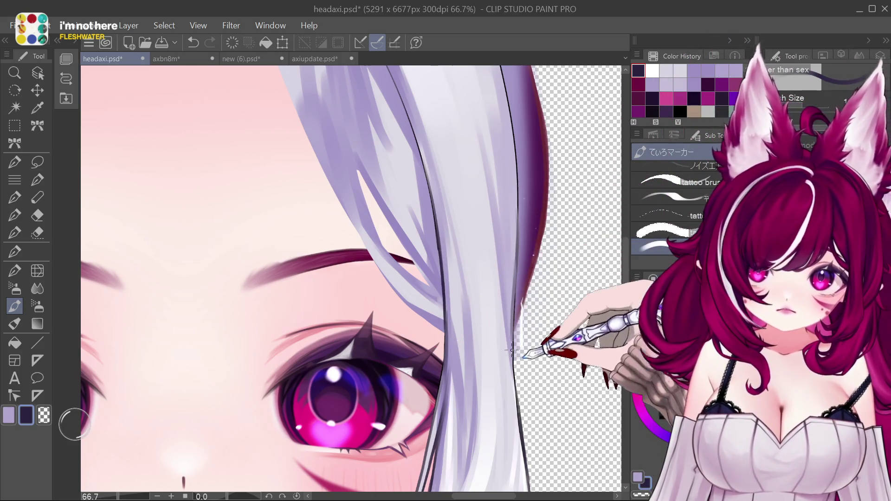
{"action": "scroll", "coordinate": [542, 338], "scroll_direction": "up", "scroll_amount": 3}
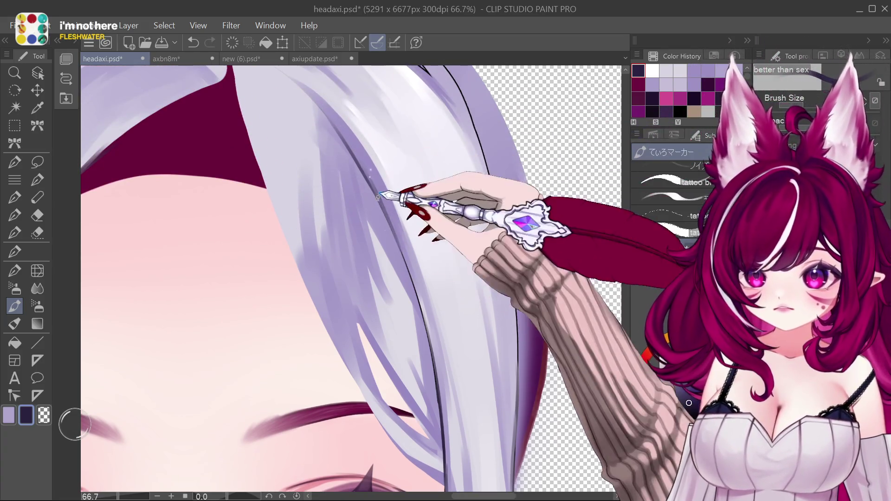
{"action": "scroll", "coordinate": [311, 146], "scroll_direction": "up", "scroll_amount": 3}
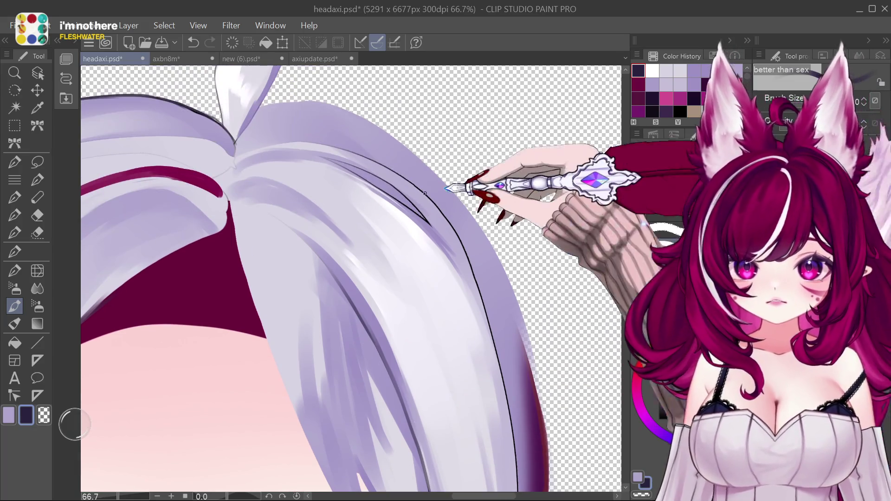
{"action": "key", "text": "bracketright"}
{"action": "key", "text": "bracketright"}
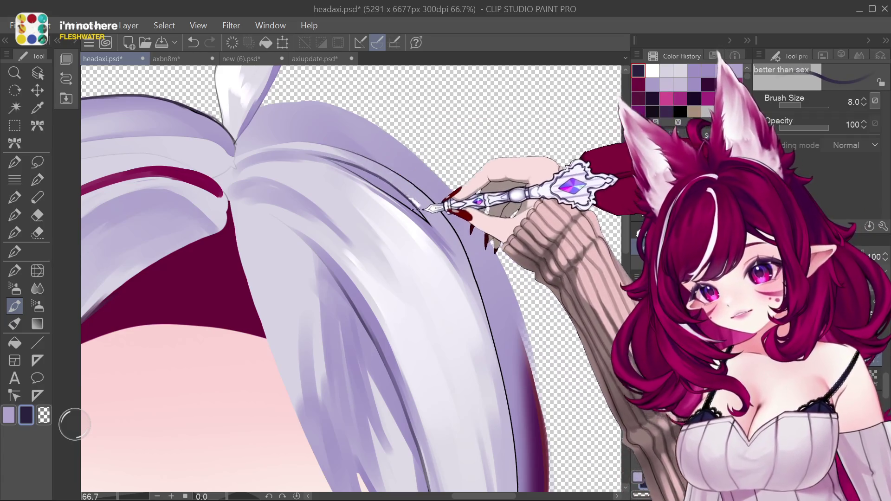
{"action": "key", "text": "bracketright"}
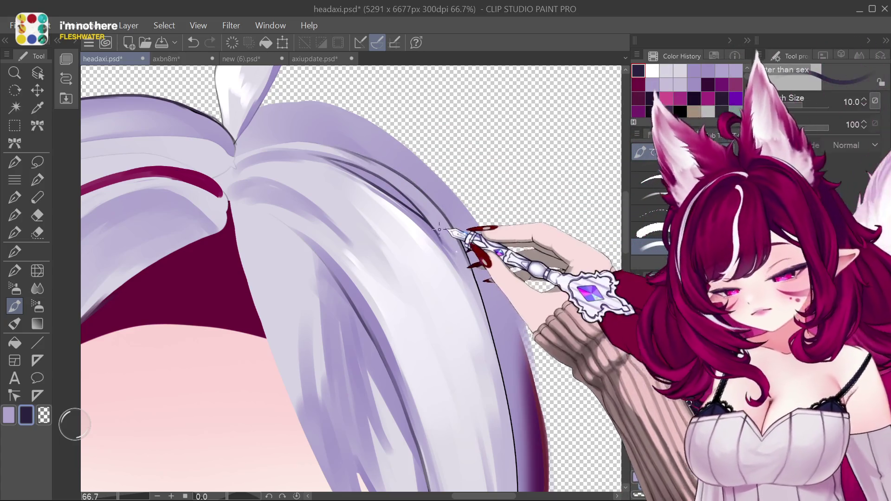
{"action": "key", "text": "ctrl+z"}
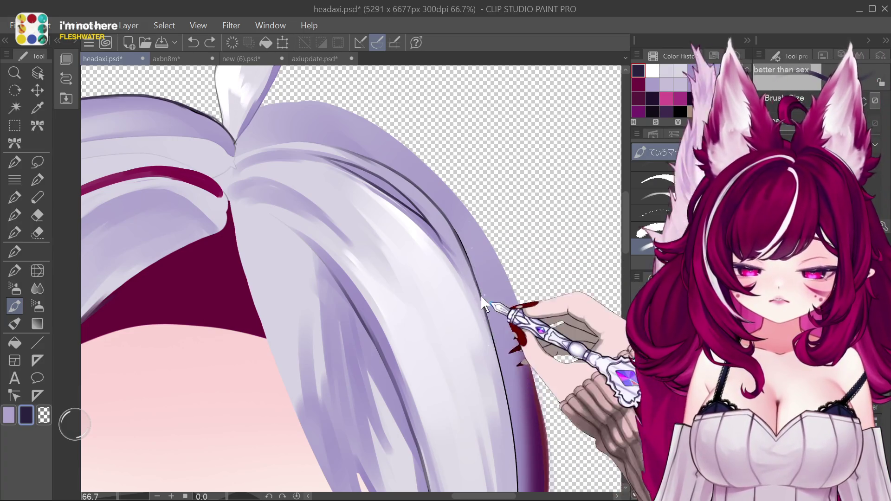
{"action": "scroll", "coordinate": [612, 246], "scroll_direction": "down", "scroll_amount": 2}
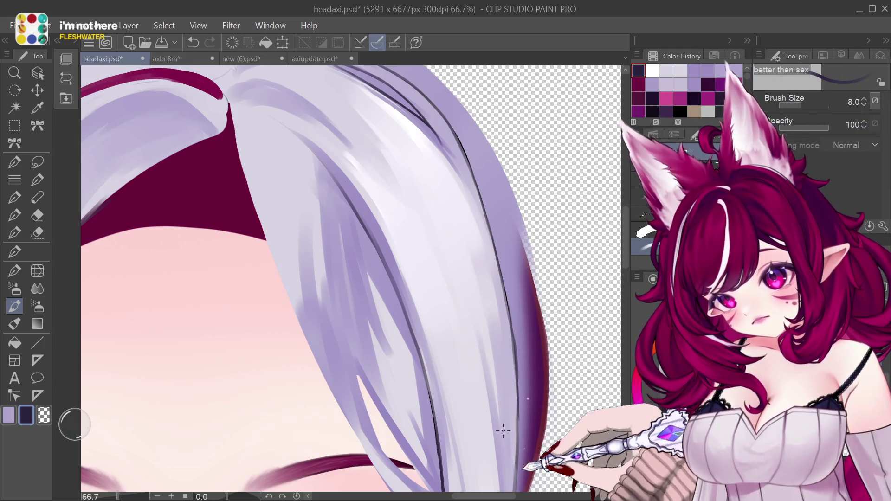
Zoom out to 12.5% to view the entire chibi head and its hair lineart.
{"action": "key", "text": "ctrl+minus"}
{"action": "key", "text": "ctrl+minus"}
{"action": "key", "text": "ctrl+minus"}
{"action": "key", "text": "ctrl+minus"}
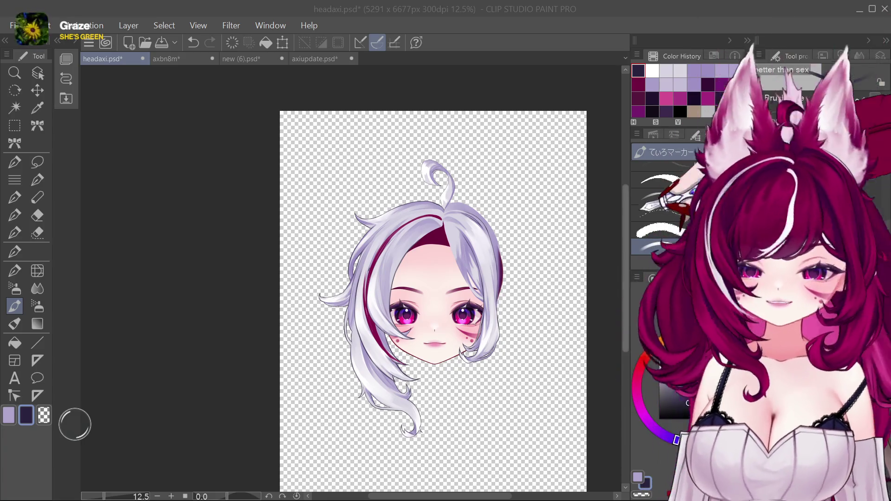
{"action": "scroll", "coordinate": [507, 302], "scroll_direction": "up", "scroll_amount": 1}
Pan and zoom to 66.7% on the curled ahoge strand atop the head.
{"action": "scroll", "coordinate": [507, 301], "scroll_direction": "up", "scroll_amount": 2}
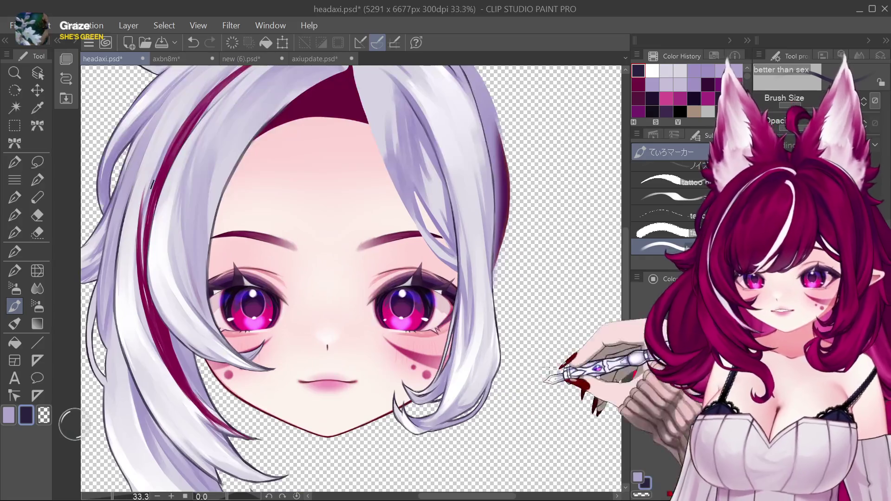
{"action": "left_click_drag", "start_coordinate": [467, 358], "coordinate": [436, 327]}
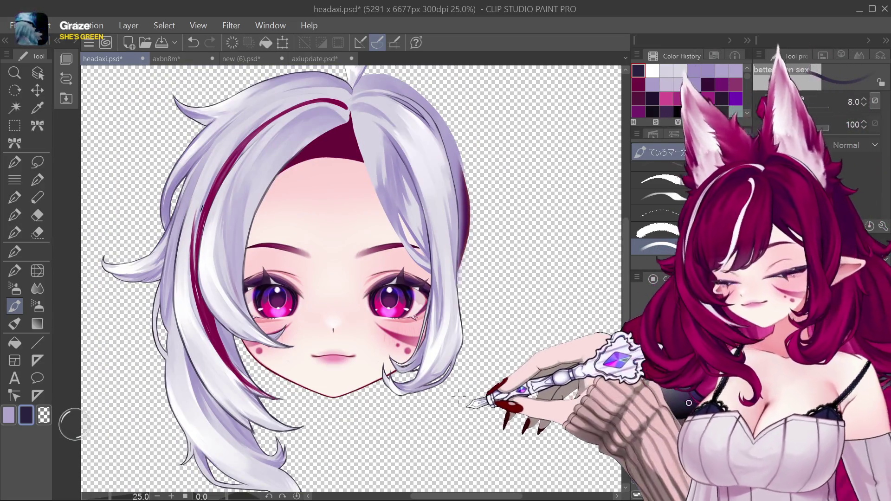
{"action": "scroll", "coordinate": [567, 368], "scroll_direction": "down", "scroll_amount": 1}
{"action": "scroll", "coordinate": [584, 343], "scroll_direction": "up", "scroll_amount": 1}
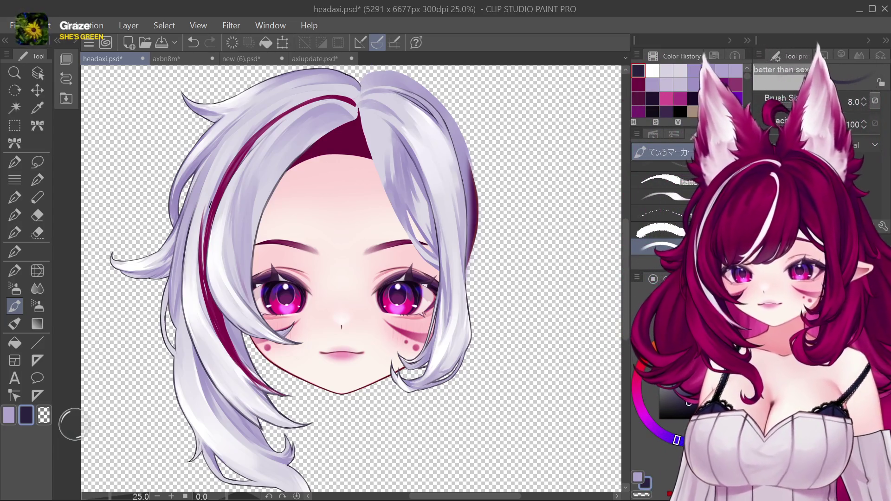
{"action": "scroll", "coordinate": [450, 435], "scroll_direction": "down", "scroll_amount": 1}
{"action": "scroll", "coordinate": [430, 371], "scroll_direction": "up", "scroll_amount": 3}
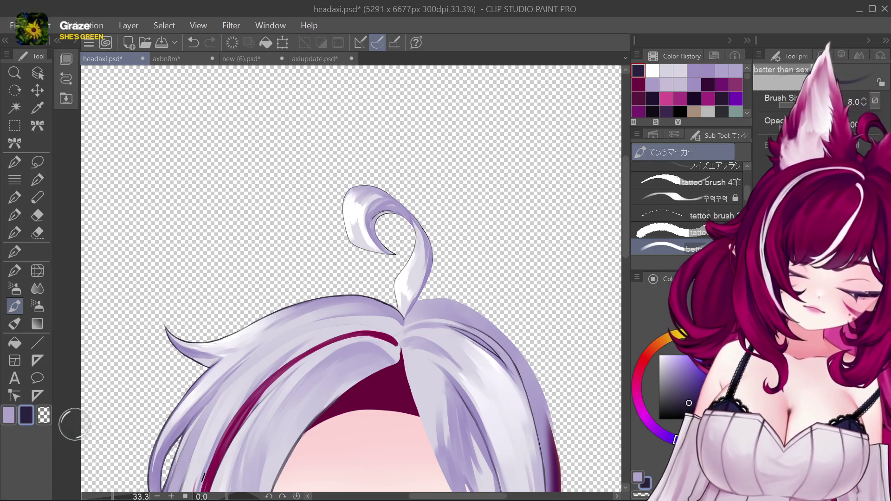
{"action": "scroll", "coordinate": [443, 227], "scroll_direction": "up", "scroll_amount": 1}
{"action": "scroll", "coordinate": [390, 229], "scroll_direction": "up", "scroll_amount": 1}
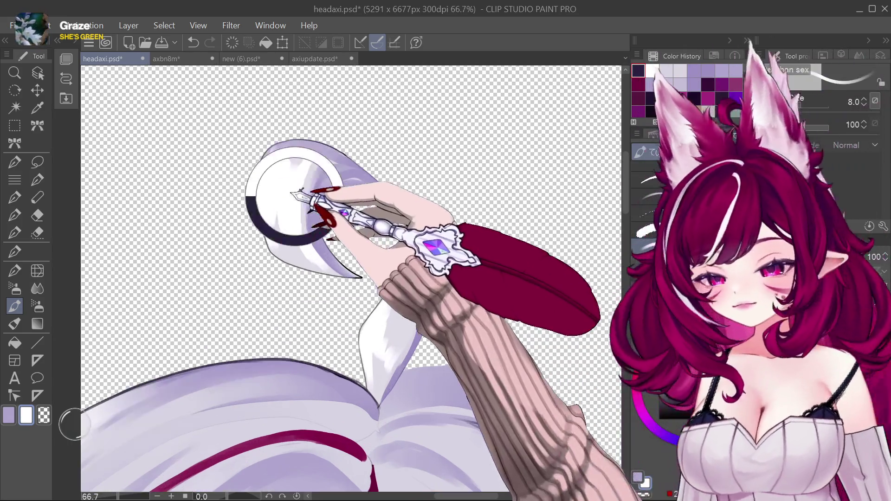
Paint white and lavender highlights on the curled ahoge strand with the marker brush.
{"action": "left_click", "coordinate": [277, 228], "text": "alt"}
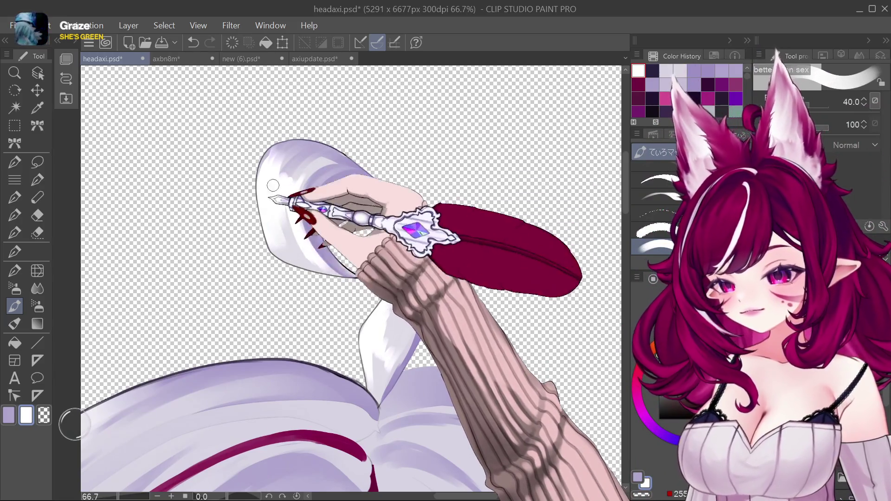
{"action": "key", "text": "bracketleft"}
{"action": "key", "text": "bracketleft"}
{"action": "key", "text": "bracketleft"}
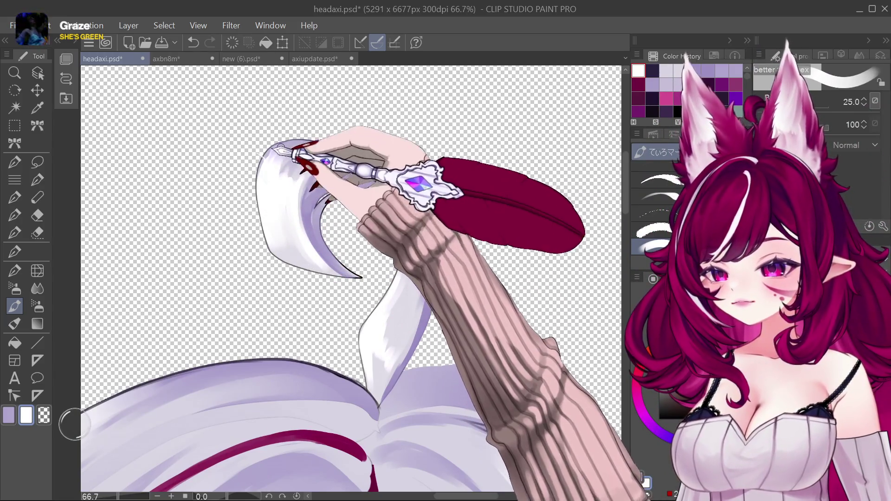
{"action": "key", "text": "bracketright"}
{"action": "key", "text": "bracketright"}
{"action": "key", "text": "bracketright"}
{"action": "key", "text": "bracketright"}
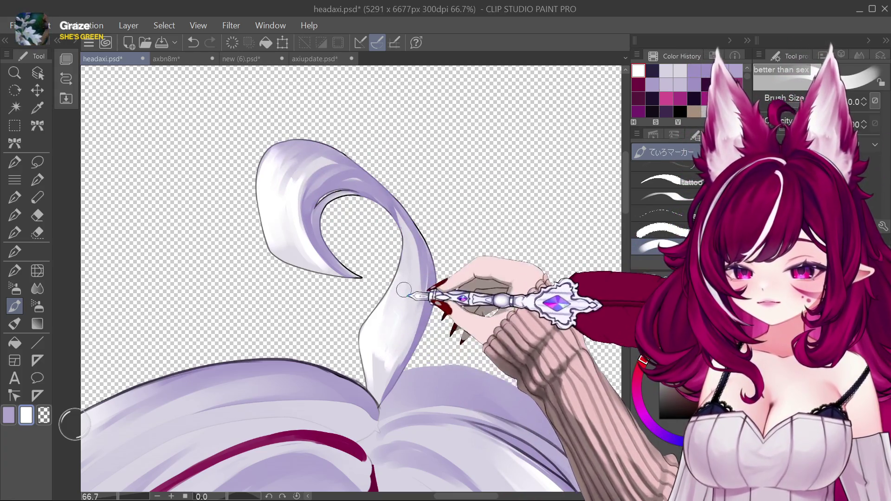
{"action": "key", "text": "bracketleft"}
{"action": "key", "text": "bracketleft"}
{"action": "key", "text": "bracketleft"}
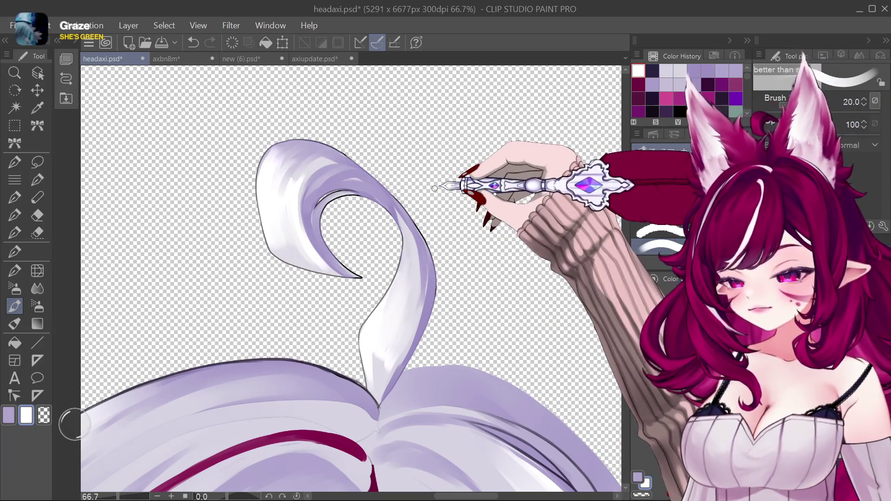
{"action": "key", "text": "bracketright"}
{"action": "key", "text": "bracketright"}
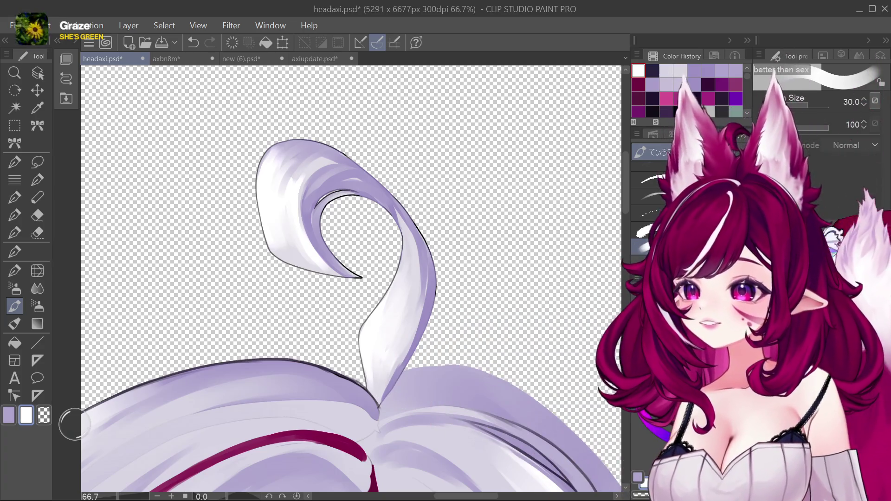
{"action": "left_click", "coordinate": [652, 84]}
Outline the ahoge curl's edges with thin dark navy lines.
{"action": "left_click", "coordinate": [652, 71]}
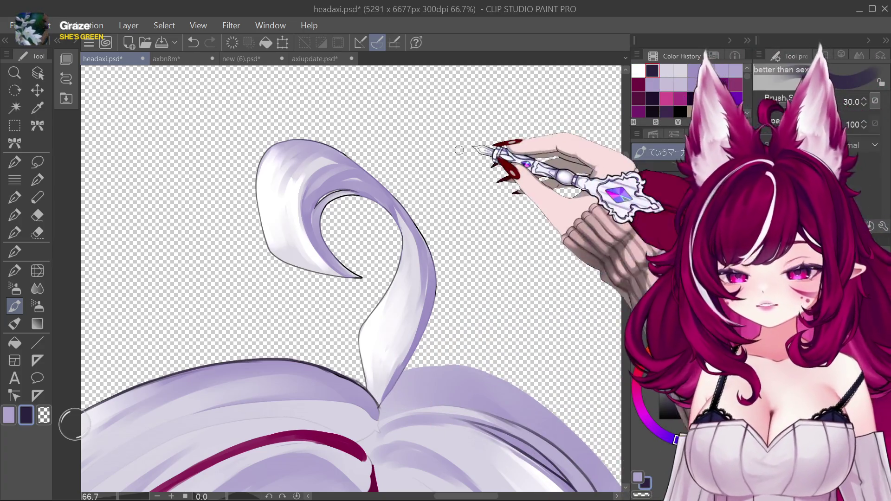
{"action": "key", "text": "bracketleft"}
{"action": "key", "text": "bracketleft"}
{"action": "key", "text": "bracketleft"}
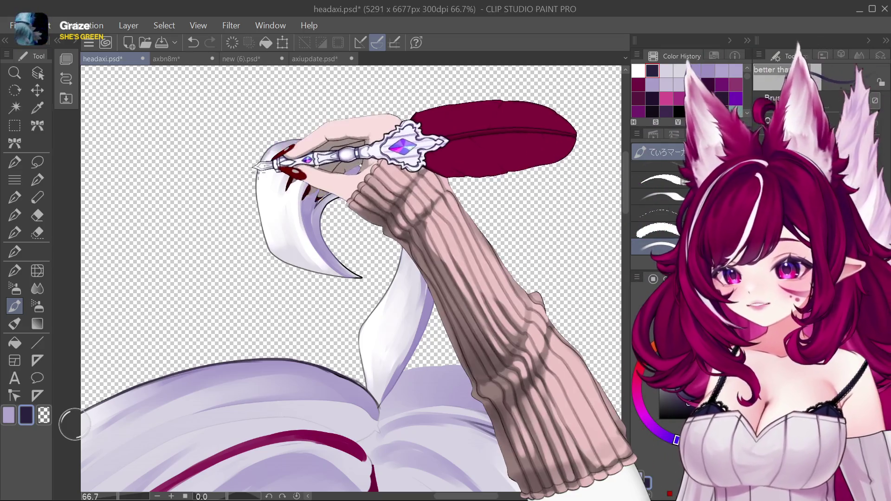
{"action": "key", "text": "bracketleft"}
{"action": "key", "text": "bracketleft"}
{"action": "key", "text": "bracketleft"}
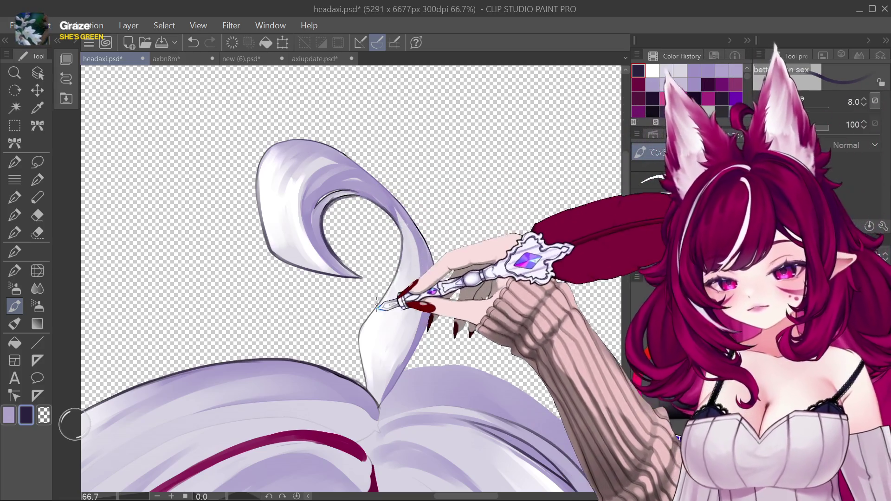
{"action": "key", "text": "bracketright"}
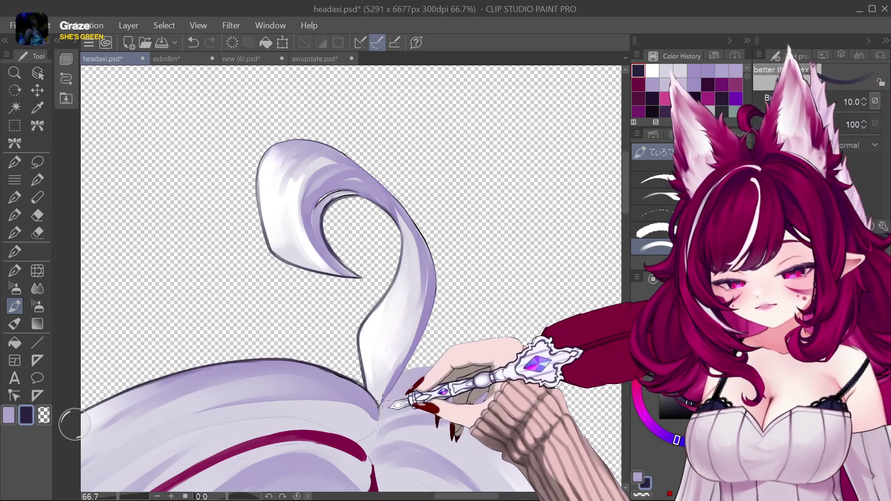
{"action": "key", "text": "bracketleft"}
{"action": "key", "text": "bracketright"}
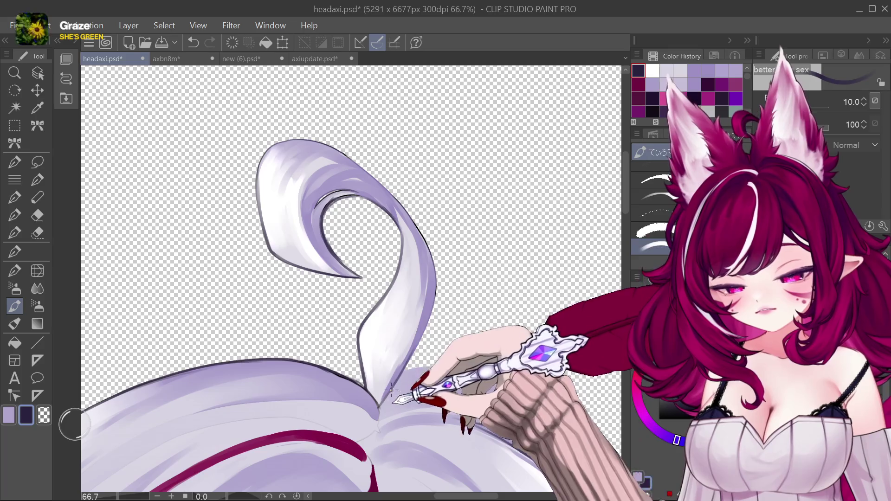
{"action": "key", "text": "bracketright"}
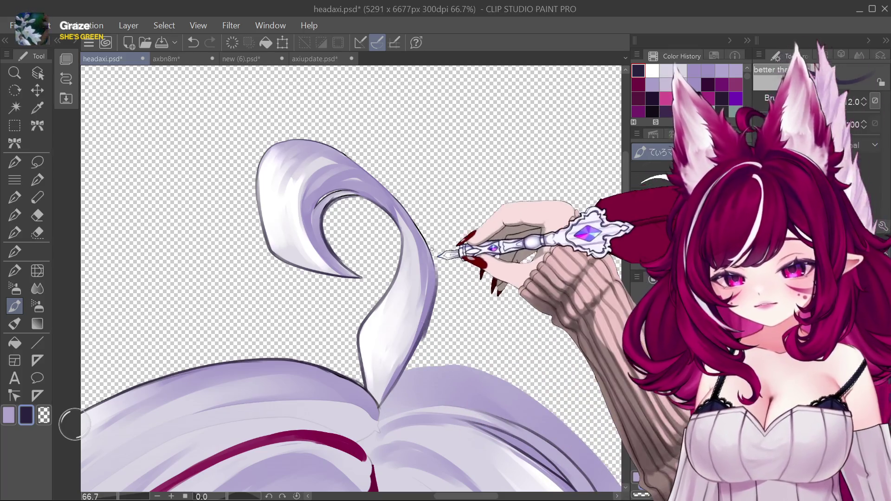
{"action": "key", "text": "bracketleft"}
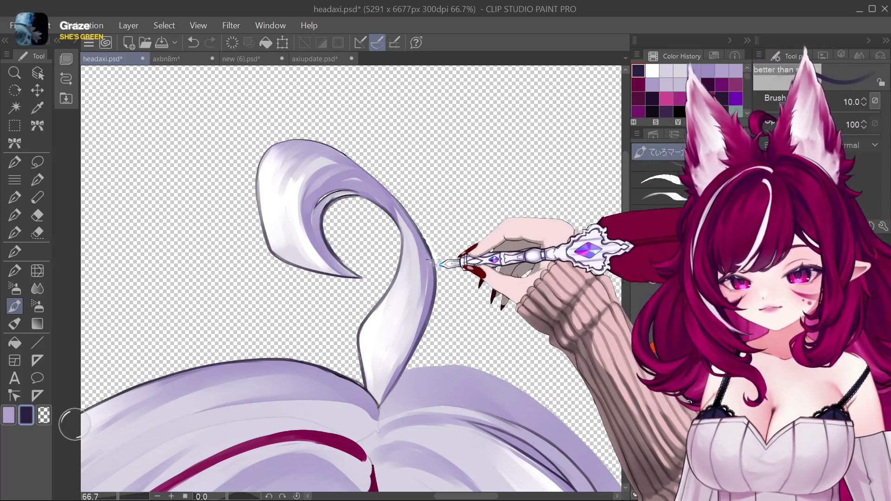
Undo a bad outline stroke and finish the navy curl outline at brush size 10.
{"action": "key", "text": "ctrl+z"}
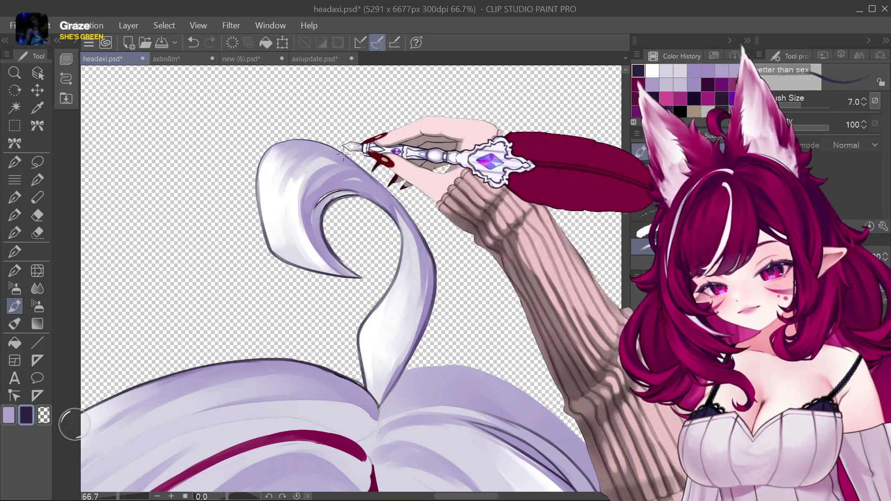
{"action": "key", "text": "bracketleft"}
{"action": "key", "text": "bracketleft"}
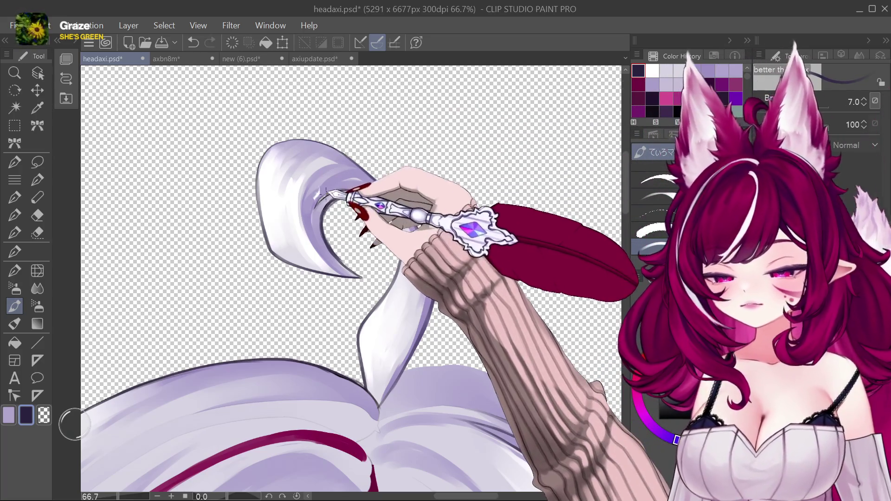
{"action": "key", "text": "bracketright"}
{"action": "key", "text": "bracketright"}
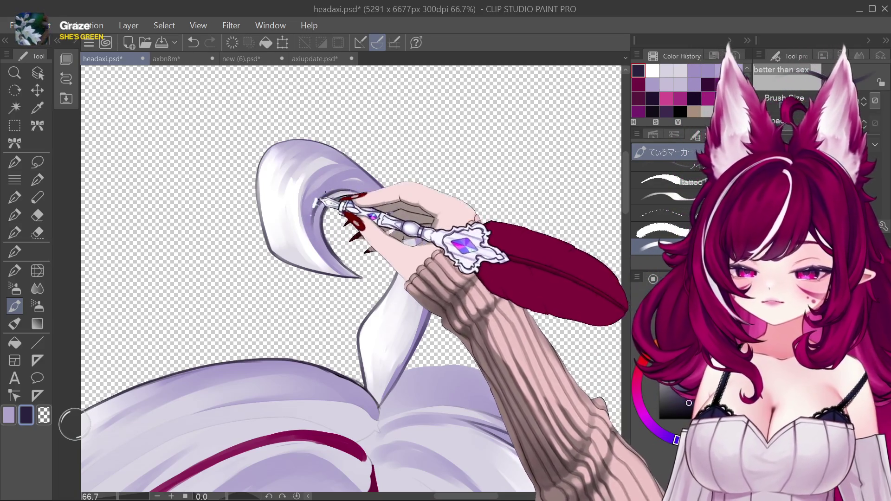
{"action": "key", "text": "bracketleft"}
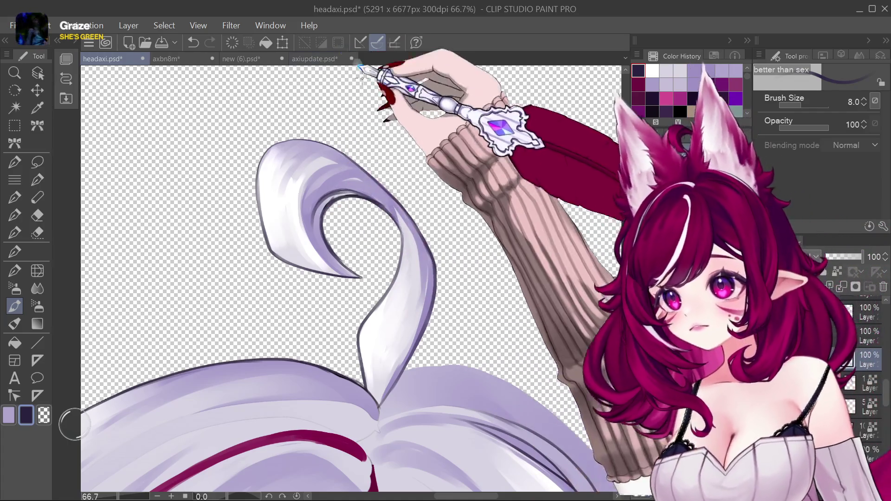
{"action": "key", "text": "bracketright"}
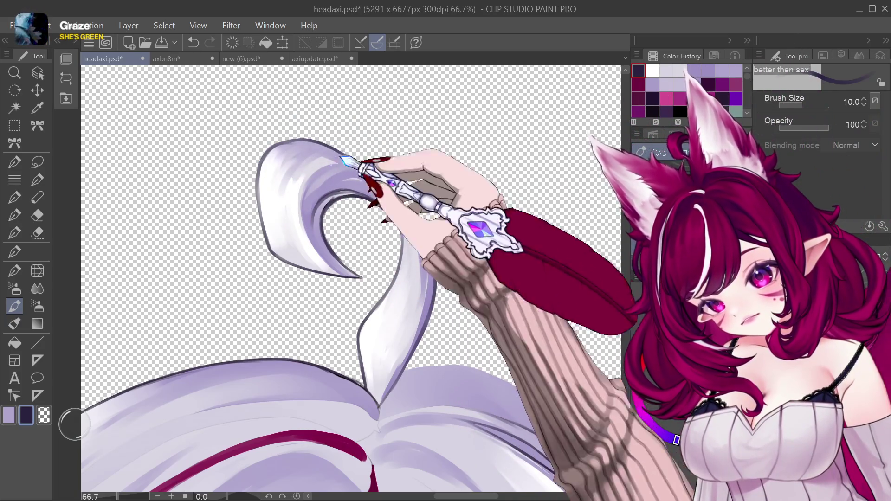
{"action": "scroll", "coordinate": [485, 249], "scroll_direction": "down", "scroll_amount": 7}
Zoom out to the whole head and briefly hide, then restore, the light hair layers.
{"action": "scroll", "coordinate": [482, 239], "scroll_direction": "up", "scroll_amount": 4}
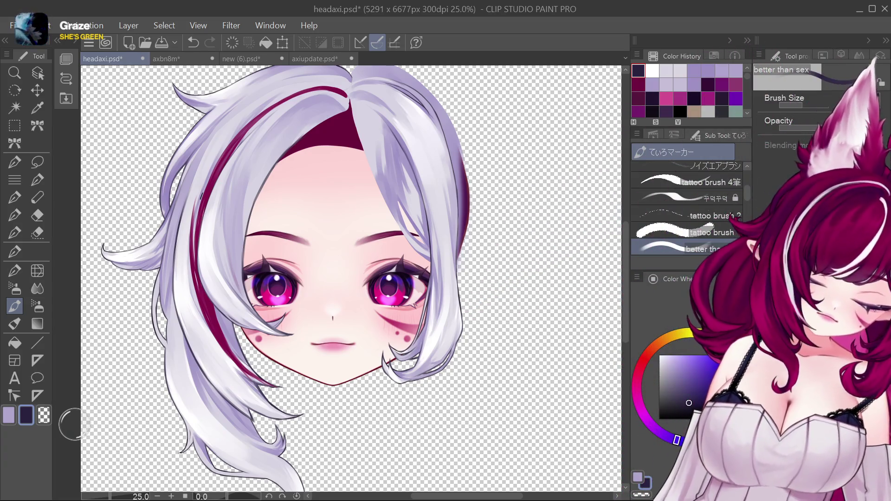
{"action": "key", "text": "ctrl+z"}
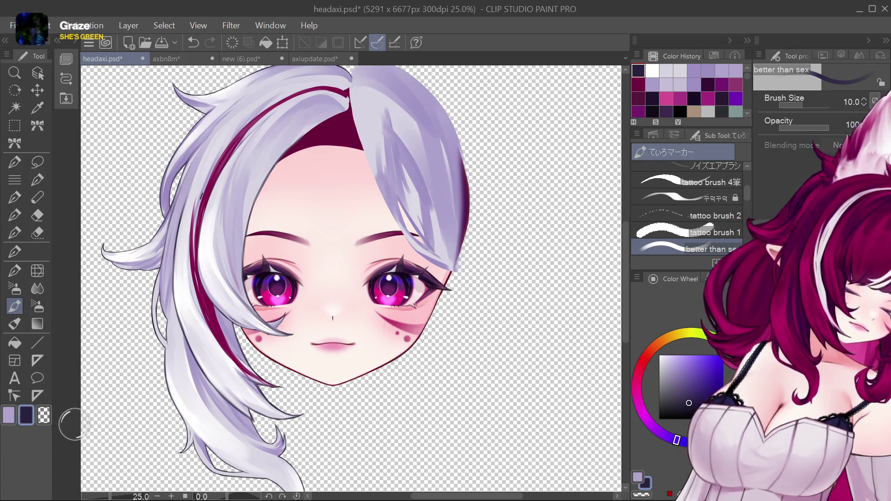
{"action": "key", "text": "ctrl+y"}
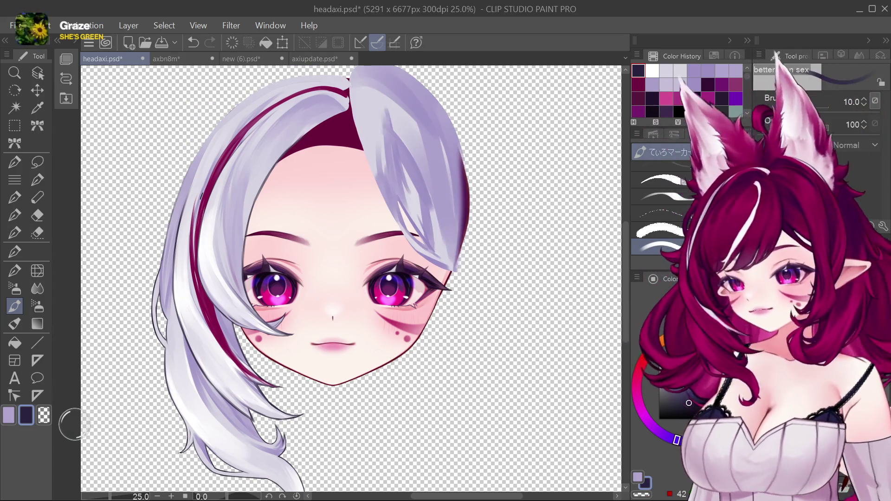
Zoom to 33.3% on the right strand, sample light lavender, and raise brush size to 120.
{"action": "scroll", "coordinate": [420, 125], "scroll_direction": "up", "scroll_amount": 2}
{"action": "scroll", "coordinate": [411, 215], "scroll_direction": "down", "scroll_amount": 1}
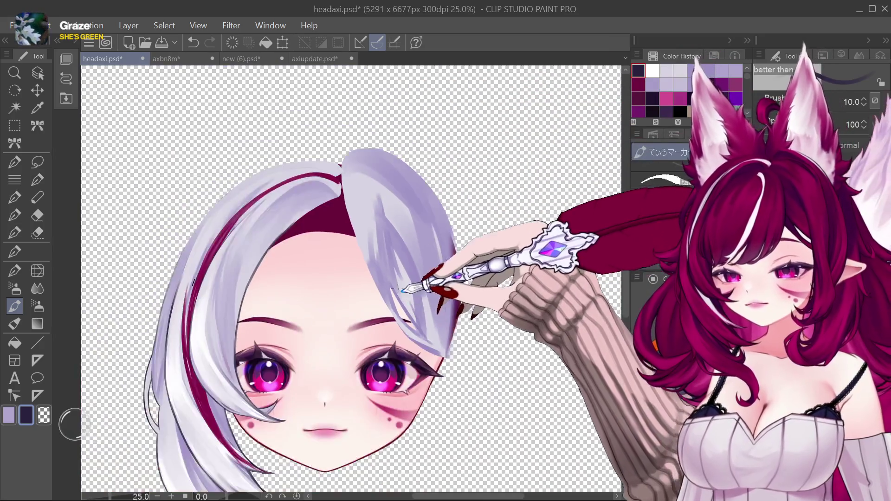
{"action": "left_click", "coordinate": [399, 269], "text": "alt"}
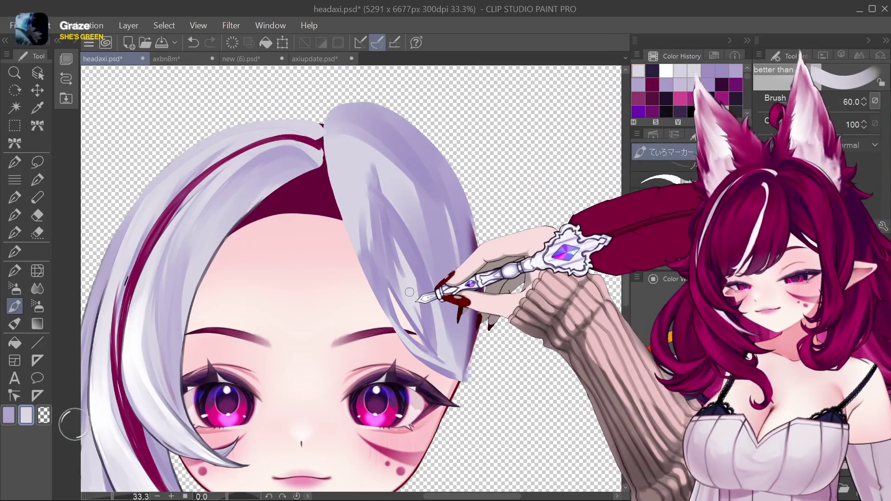
{"action": "key", "text": "bracketright"}
{"action": "key", "text": "bracketright"}
{"action": "key", "text": "bracketright"}
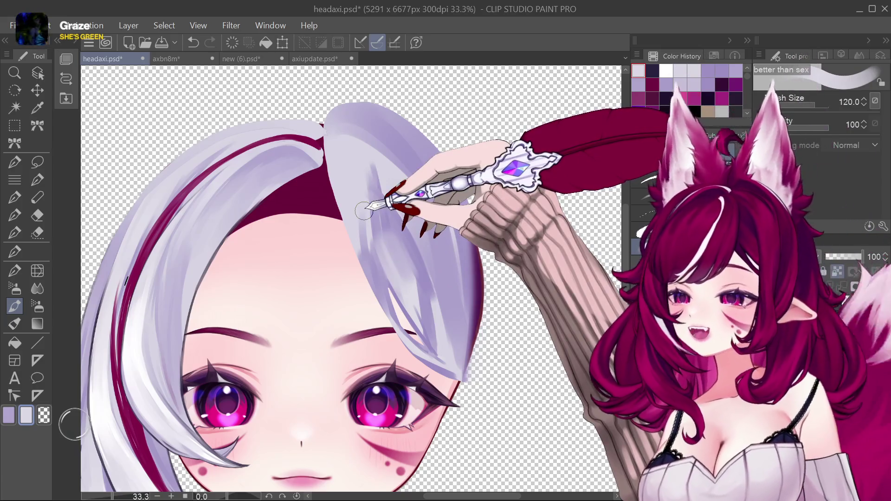